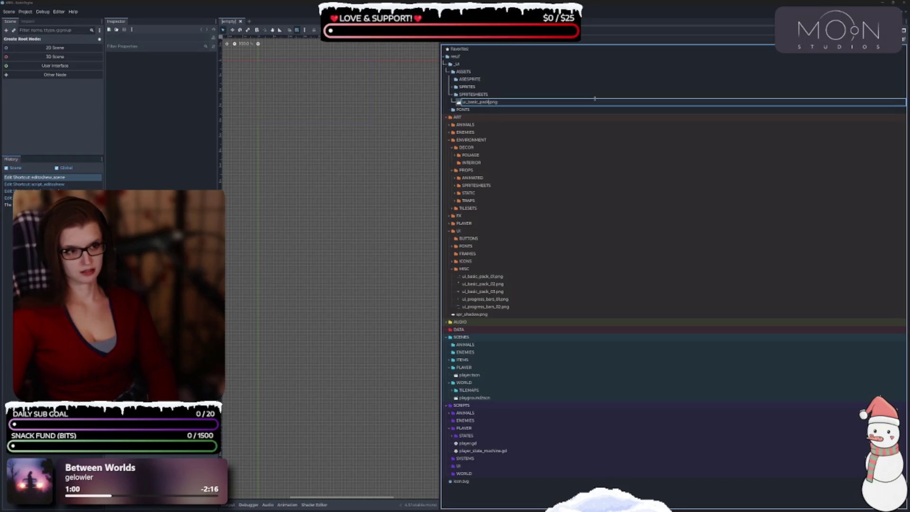
Rename the UI pack image to ui_basic_pack_04.png and move it into ART/UI/MISC
text(_0)
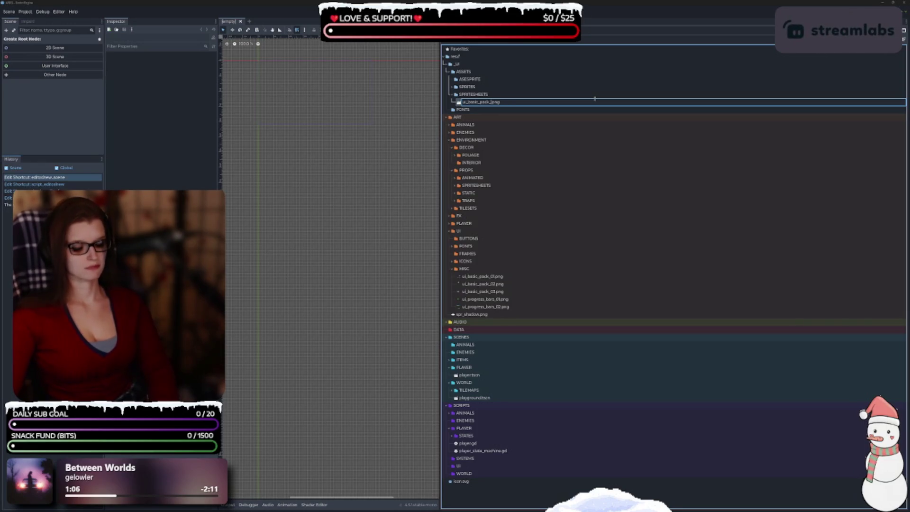
text(4)
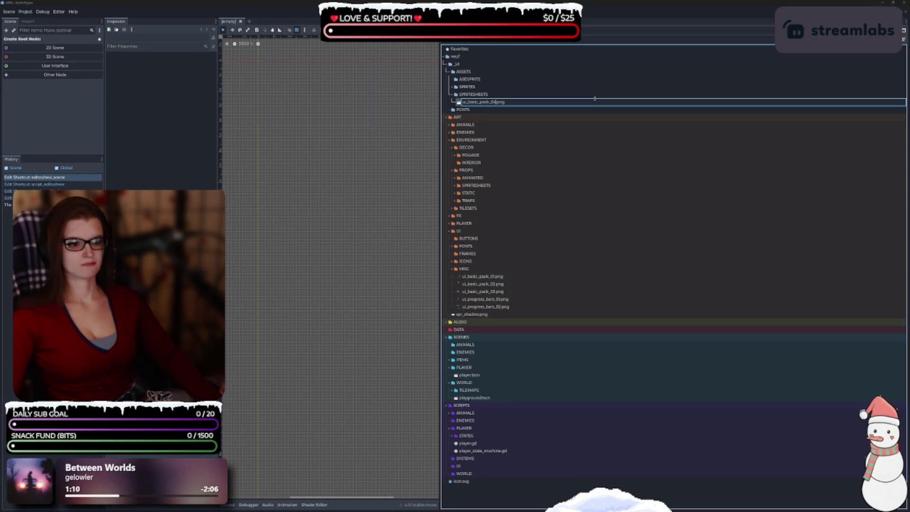
key(Return)
mouse_move(557, 103)
mouse_down()
mouse_move(552, 268)
mouse_move(467, 269)
mouse_up()
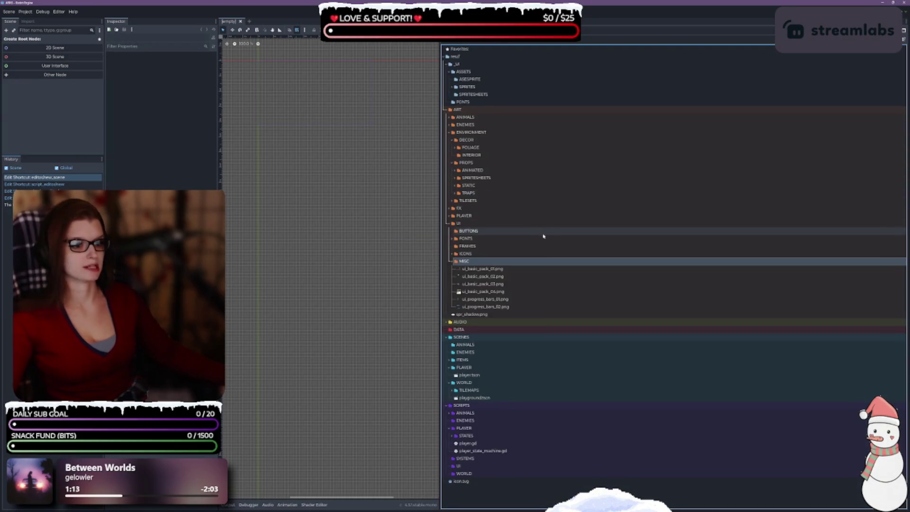
Delete the FONTS folder under ASSETS
click(472, 103)
key(Delete)
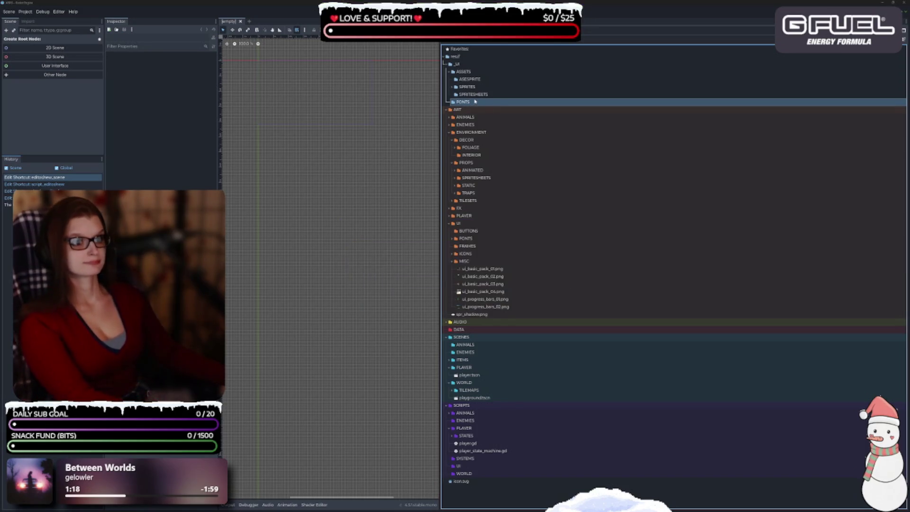
key(Return)
click(486, 96)
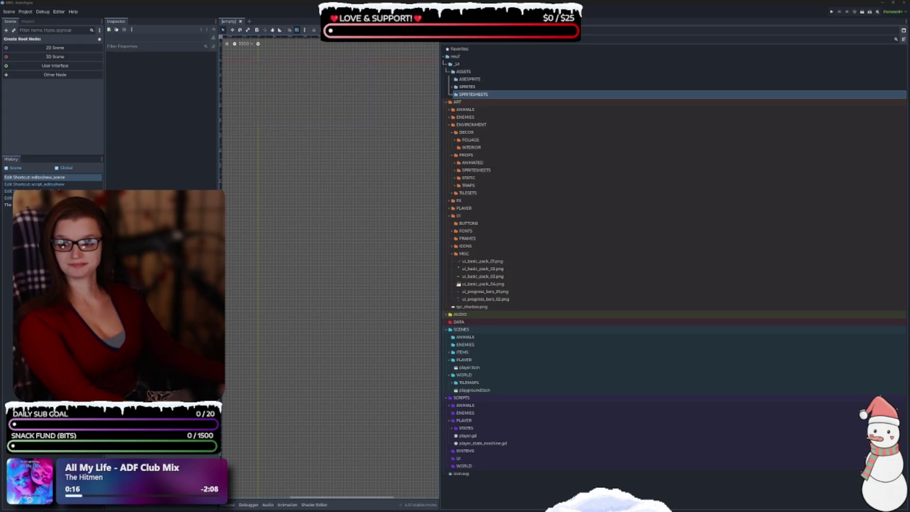
Expand the SPRITES folder and browse its images
click(478, 87)
click(483, 94)
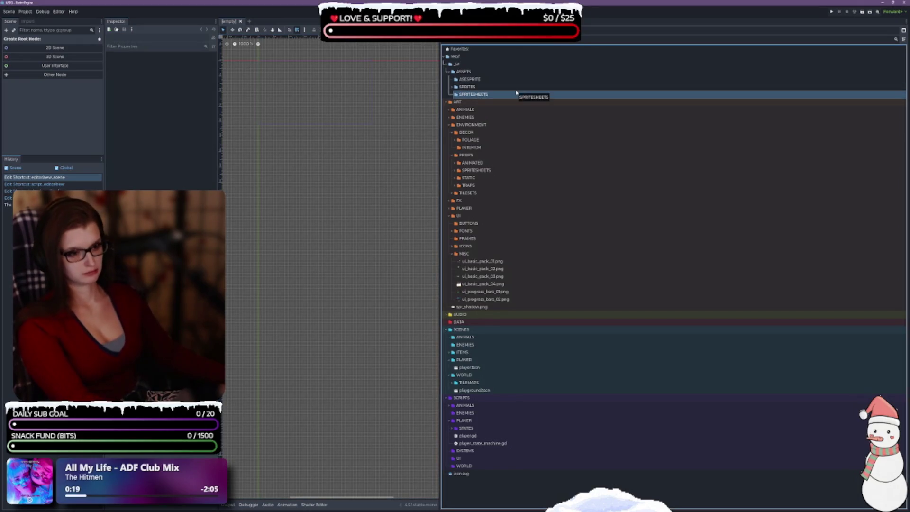
key(Up)
key(Right)
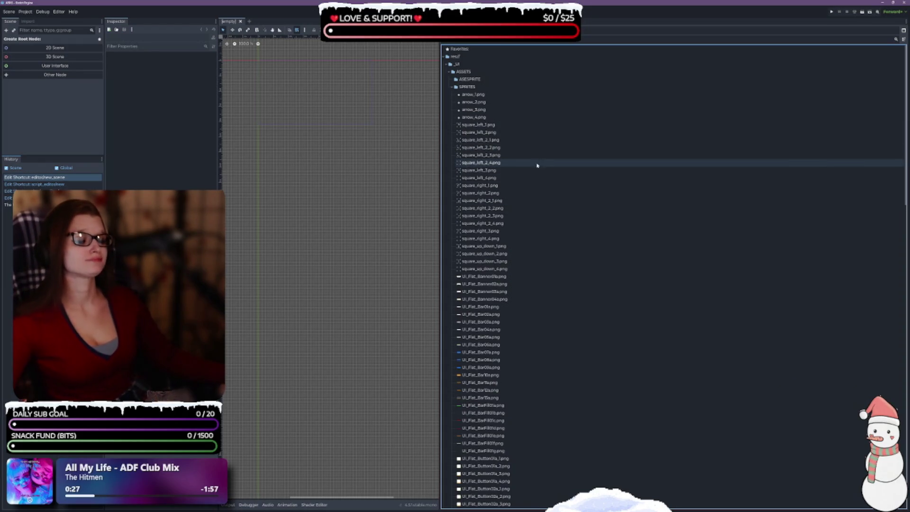
scroll(548, 188, down, 15)
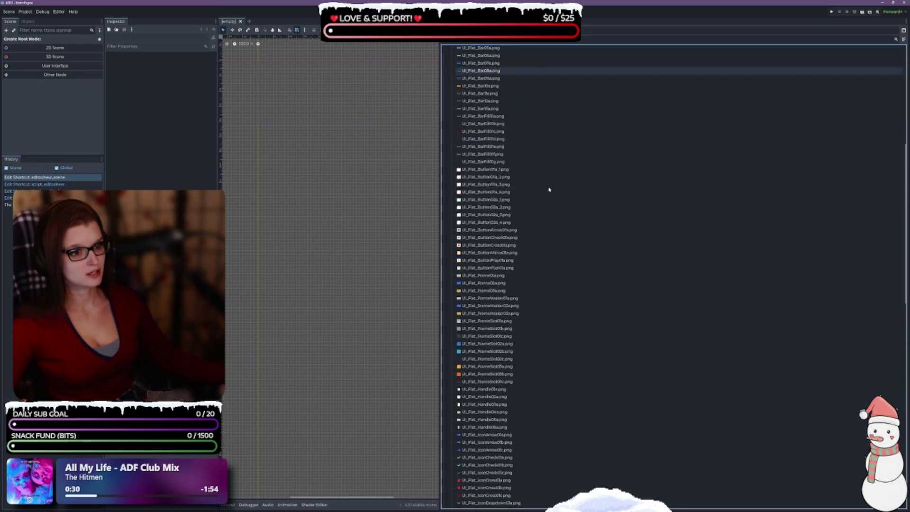
scroll(545, 180, up, 5)
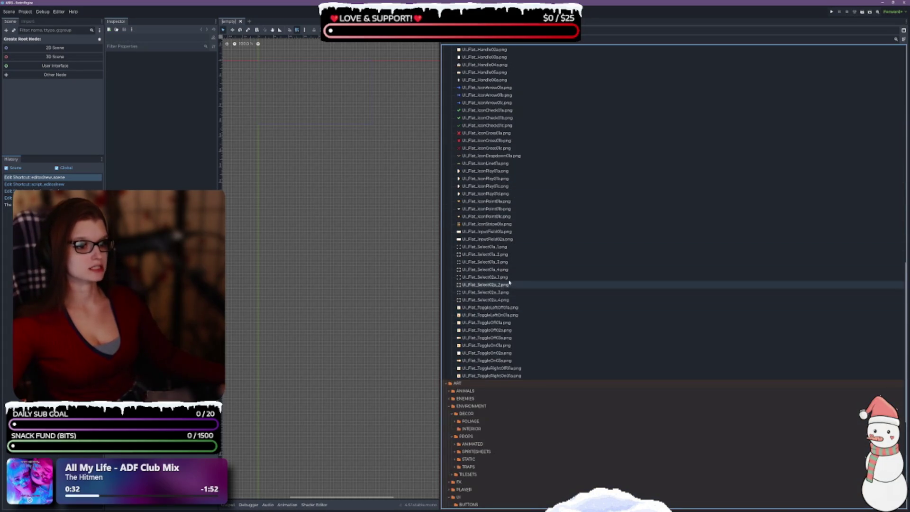
mouse_move(503, 271)
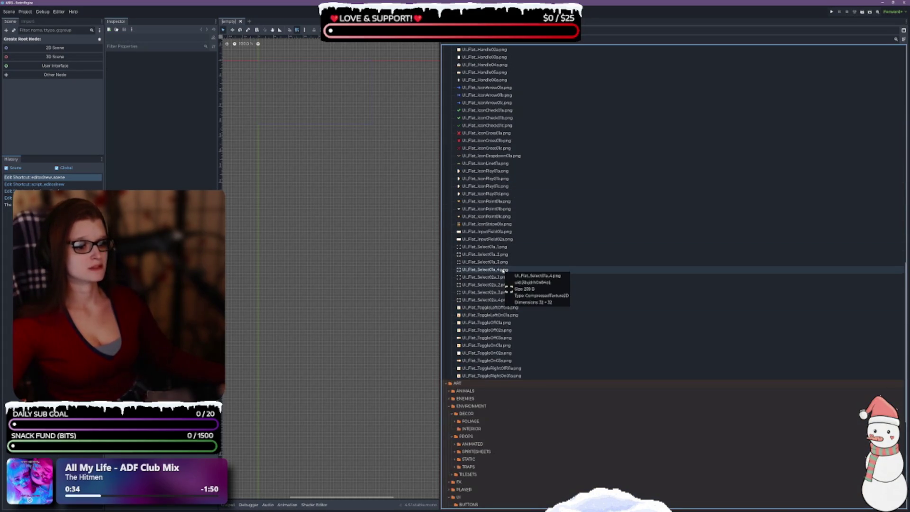
scroll(502, 265, up, 10)
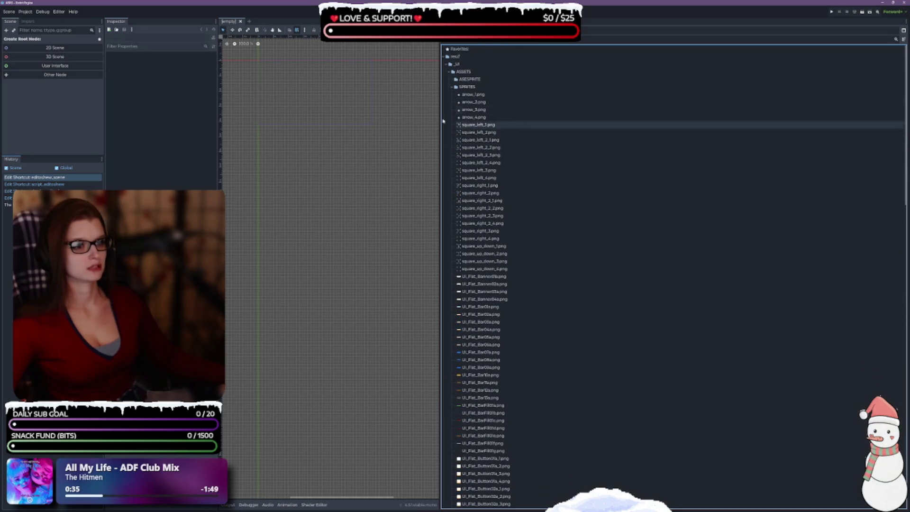
click(451, 88)
click(480, 88)
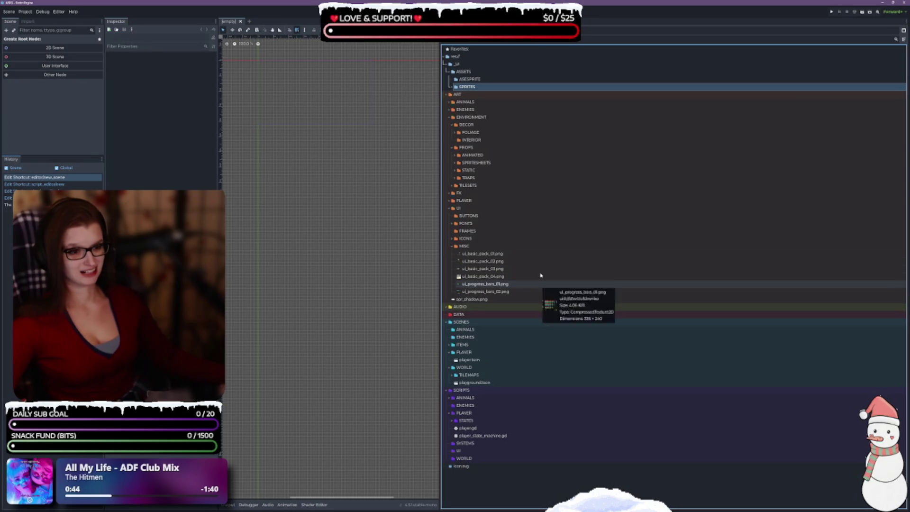
double_click(465, 87)
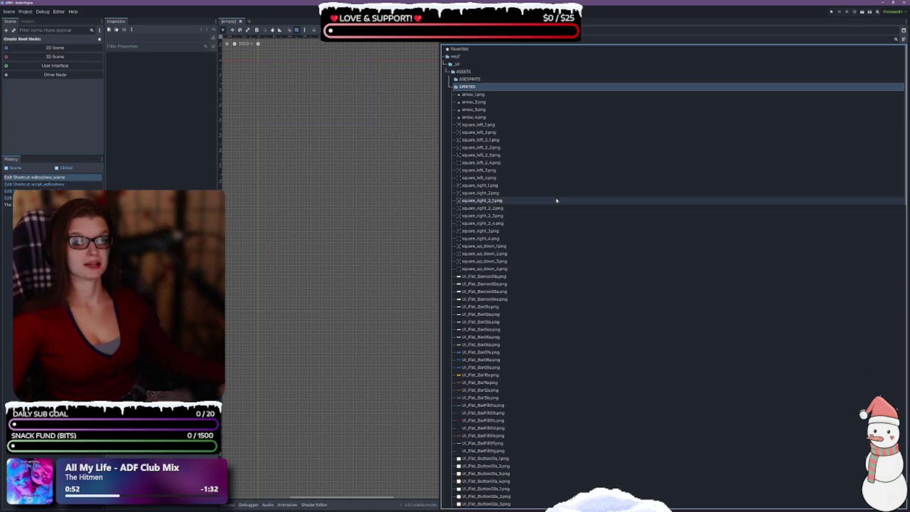
Select arrow_1 through arrow_4.png and switch the dock to separate folder and file panes
click(510, 94)
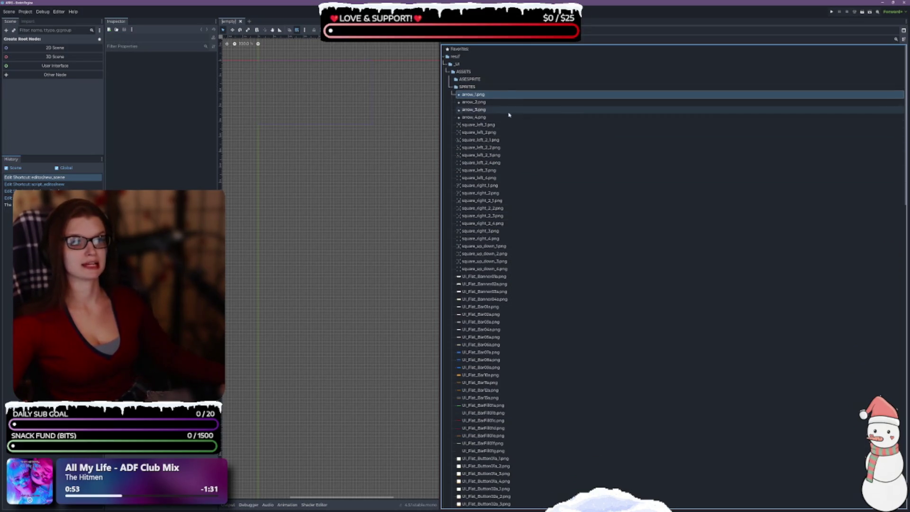
shift+click(508, 118)
scroll(630, 289, down, 5)
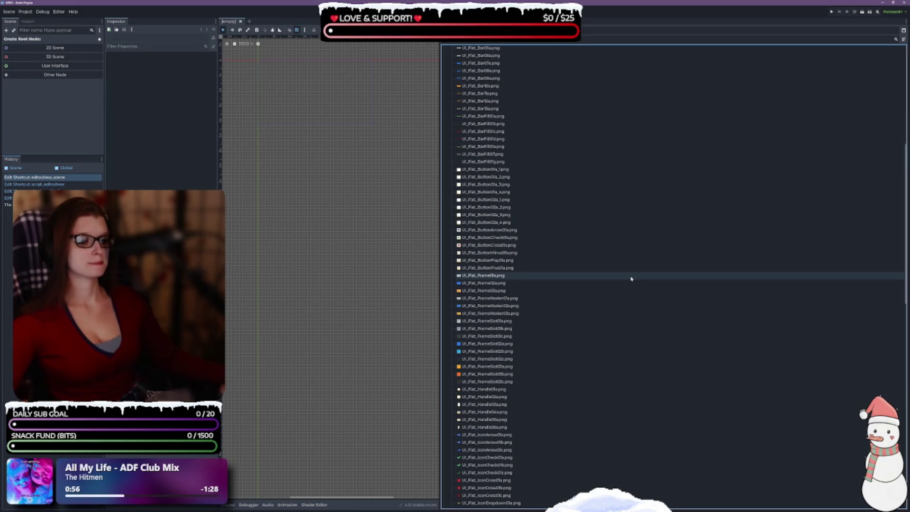
scroll(611, 275, up, 5)
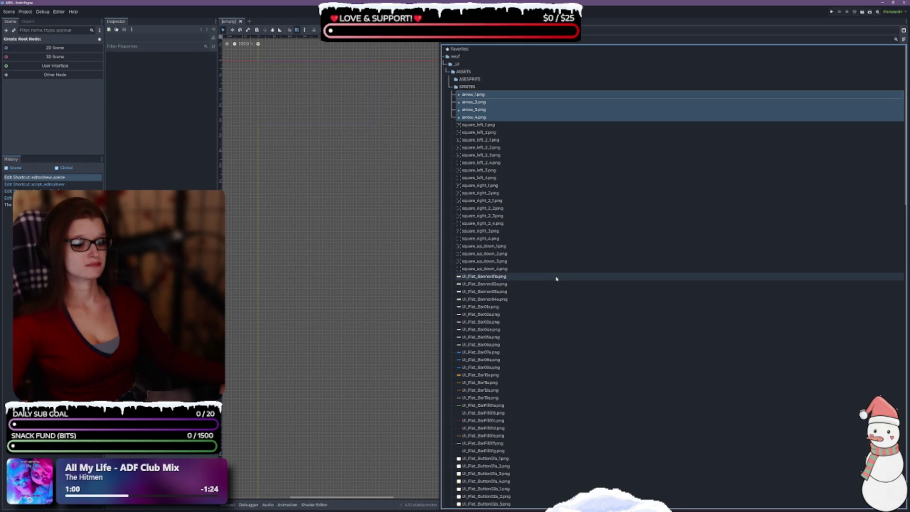
scroll(556, 279, down, 10)
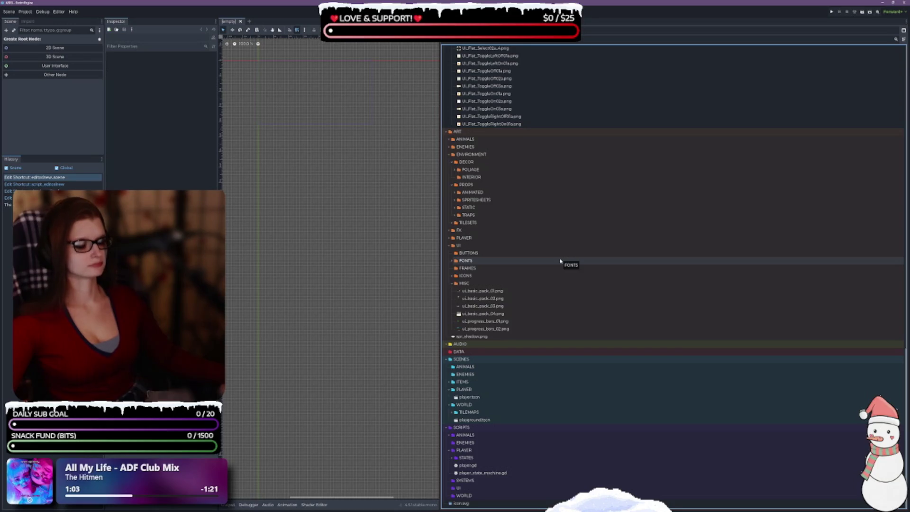
click(903, 31)
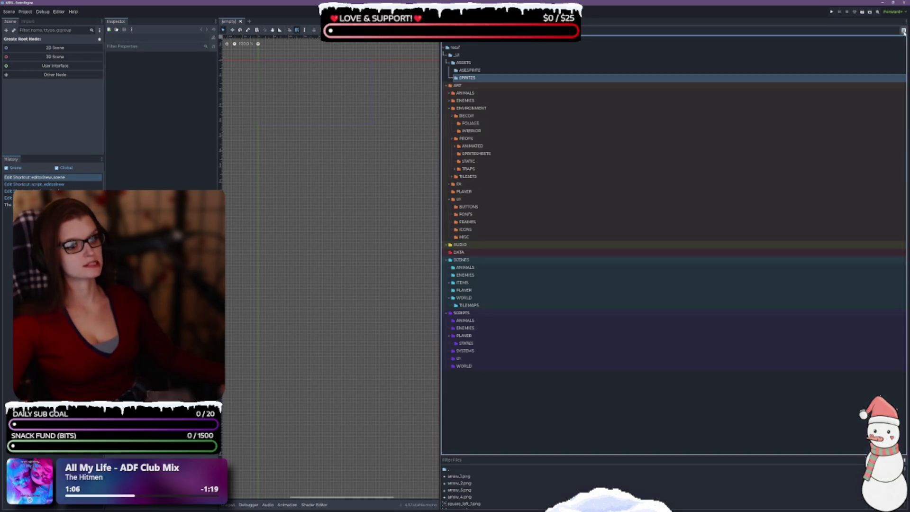
Raise the FileSystem split divider to give the file list more room
mouse_move(515, 455)
mouse_down()
mouse_move(539, 251)
mouse_move(547, 291)
mouse_up()
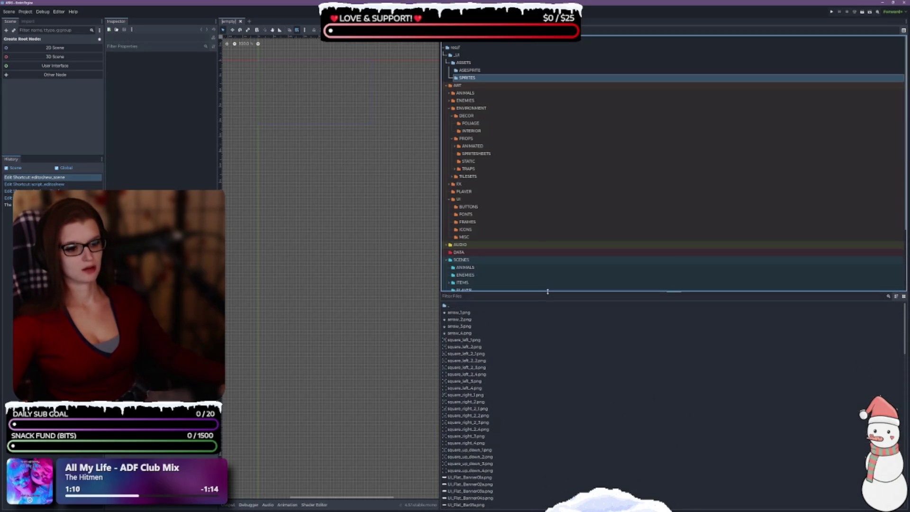
scroll(521, 140, down, 3)
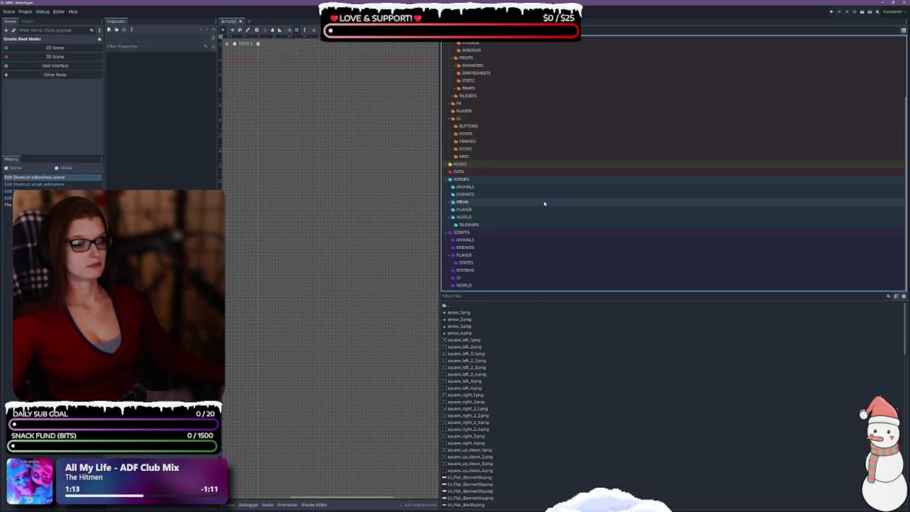
scroll(543, 201, up, 1)
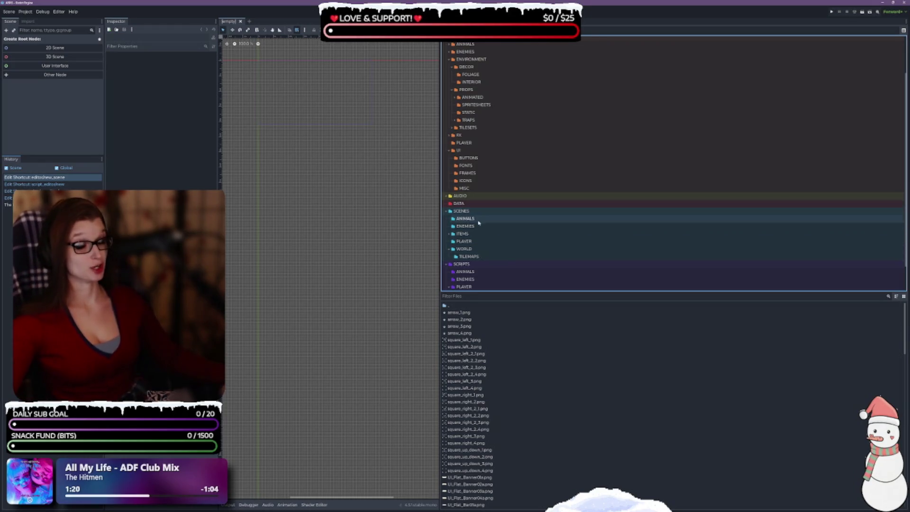
scroll(540, 181, down, 2)
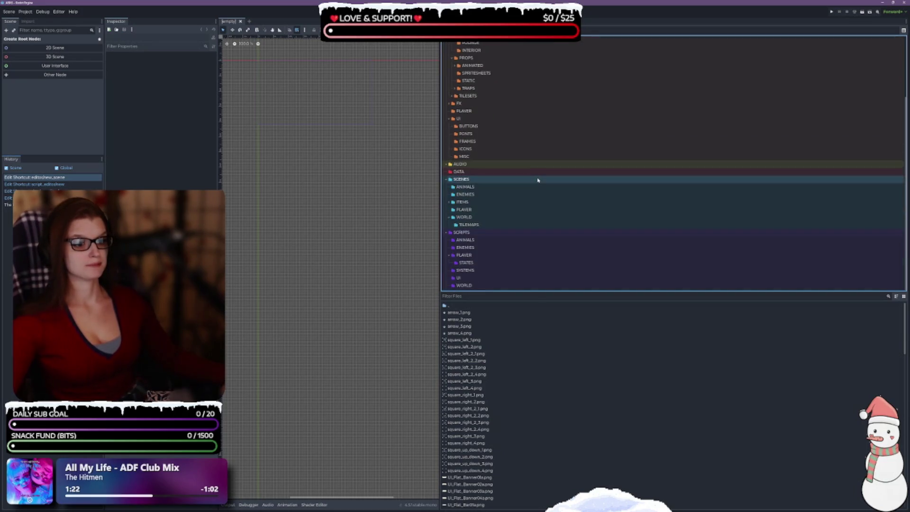
scroll(450, 235, up, 3)
Collapse the SCENES folder and select arrow_1 through arrow_4.png in the file list
click(449, 233)
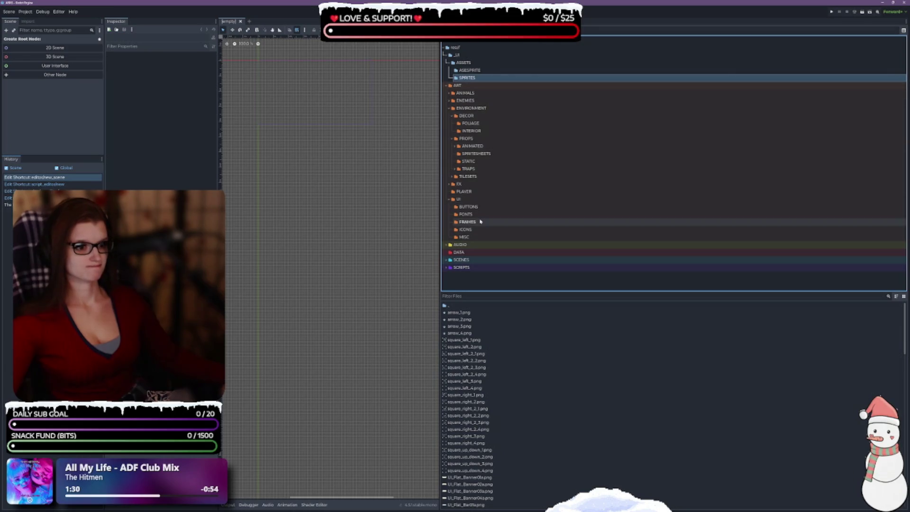
click(479, 312)
shift+click(476, 333)
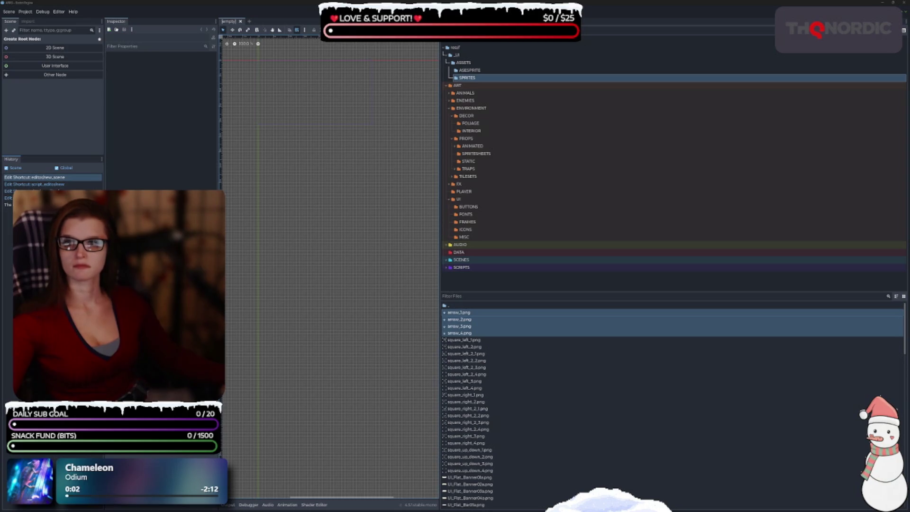
Select arrow_1 through arrow_4.png and drag them into ART/UI/ICONS
click(464, 340)
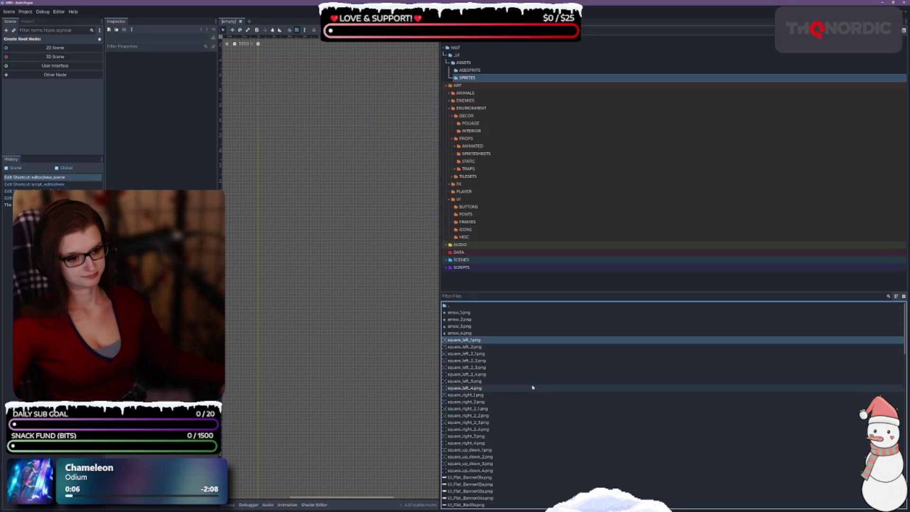
right_click(492, 346)
click(487, 346)
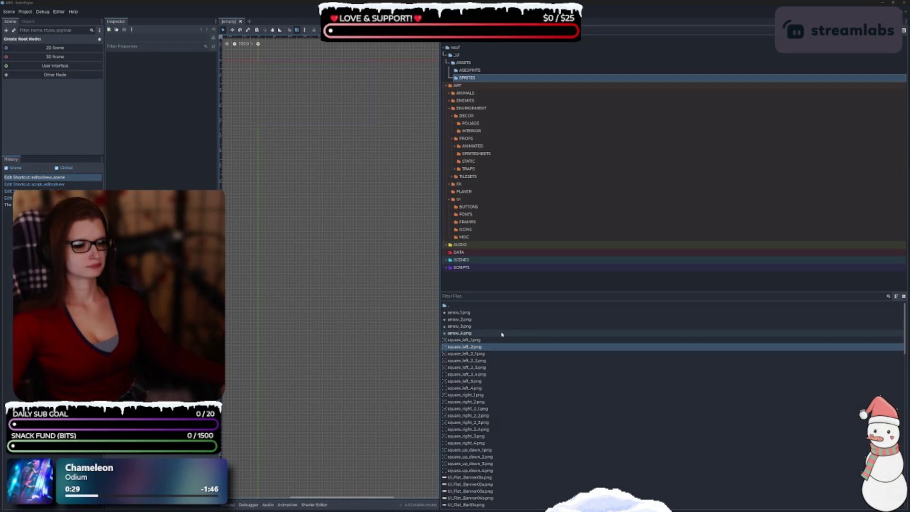
mouse_move(502, 334)
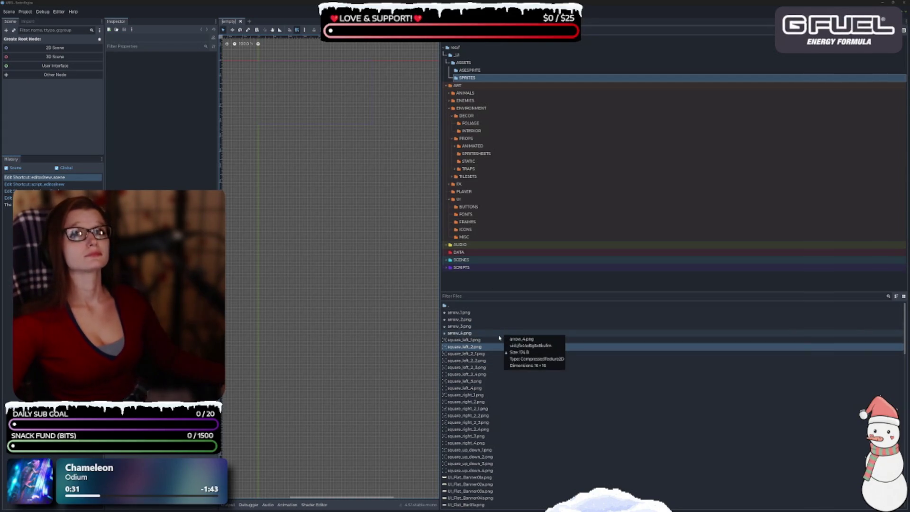
click(462, 312)
shift+click(470, 333)
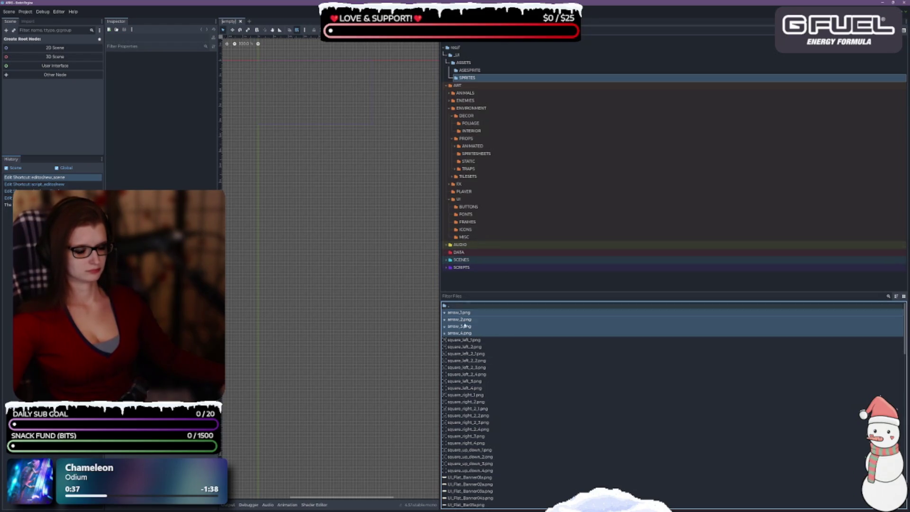
mouse_move(471, 326)
mouse_down()
mouse_move(477, 222)
mouse_move(477, 231)
mouse_up()
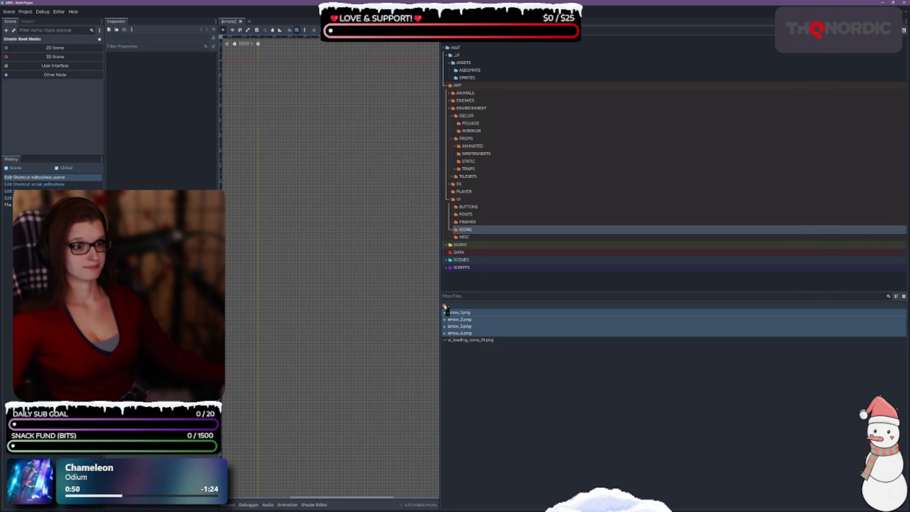
Navigate up from ICONS through UI to ART, then open the ASSETS/SPRITES folder
click(452, 356)
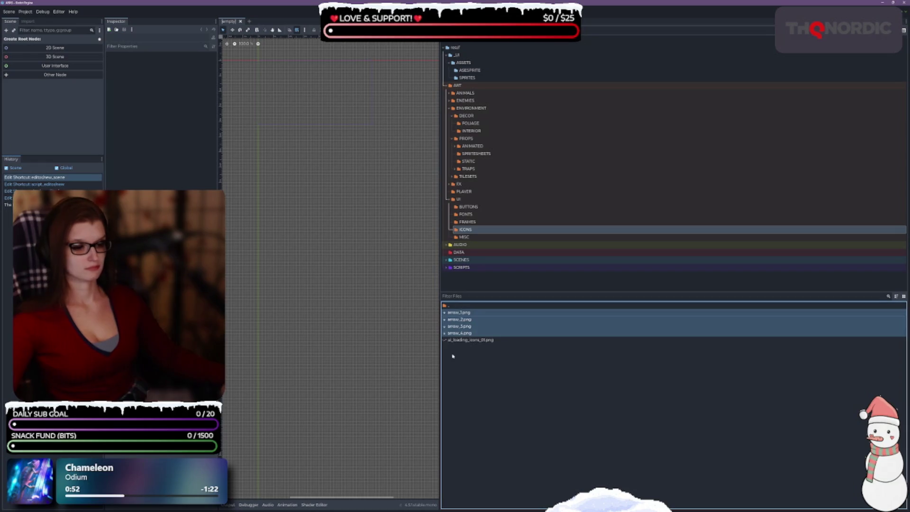
double_click(454, 305)
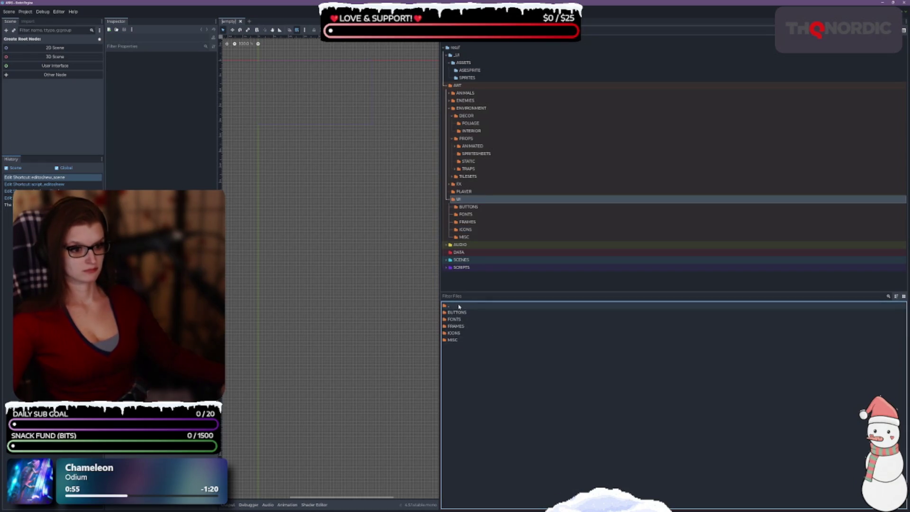
double_click(458, 307)
click(473, 310)
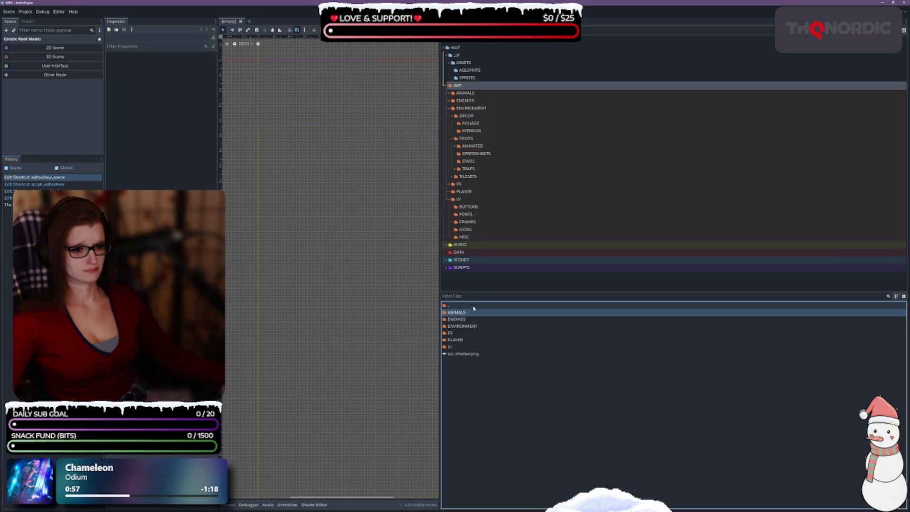
click(477, 78)
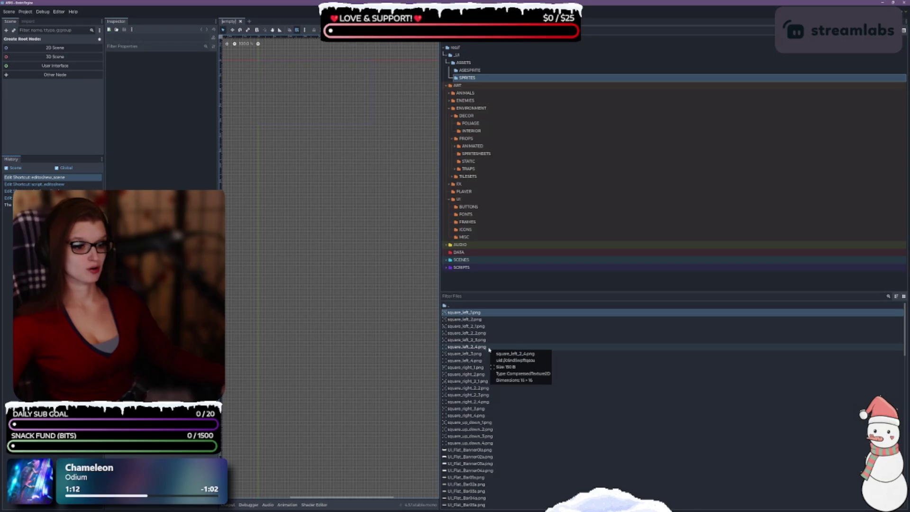
Select every square_* sprite and move them into ART/UI/MISC
click(484, 442)
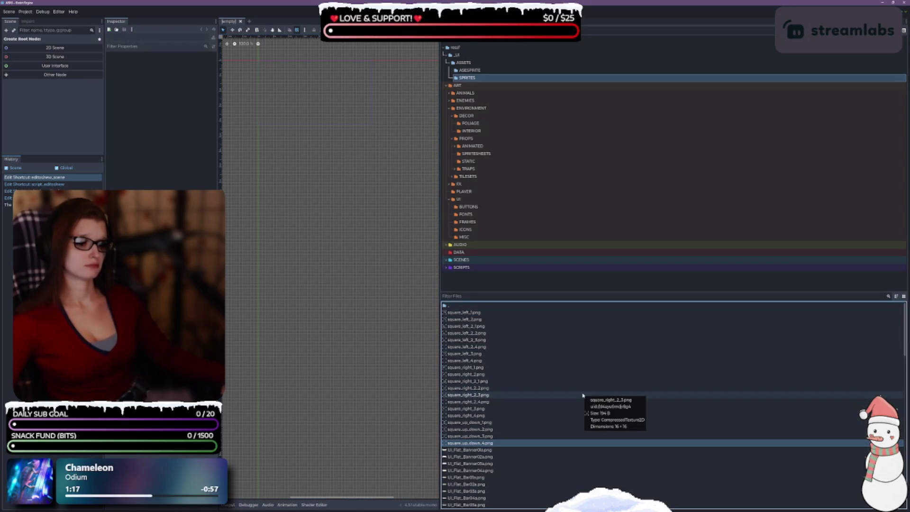
shift+click(484, 312)
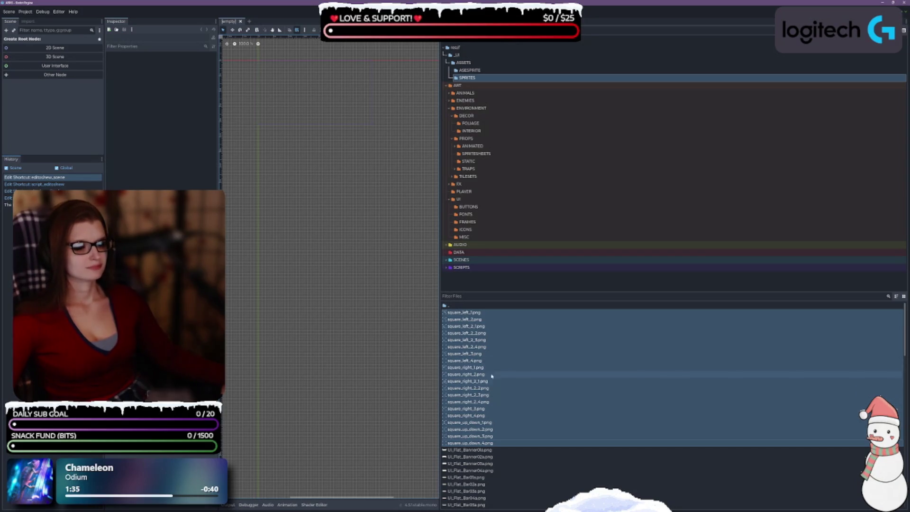
mouse_move(502, 376)
mouse_down()
mouse_move(538, 248)
mouse_move(464, 236)
mouse_up()
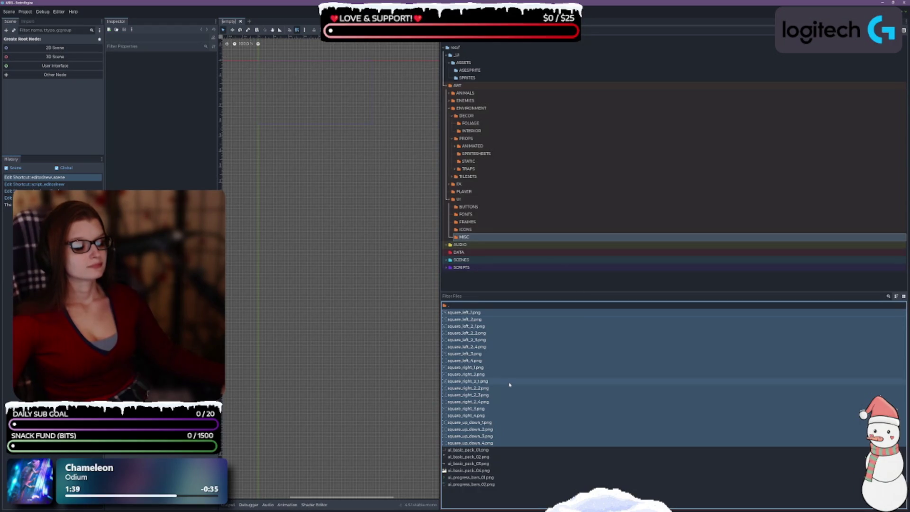
Create a SQUARE_SELECTOR folder in MISC and move the square sprites into it
click(516, 478)
click(474, 313)
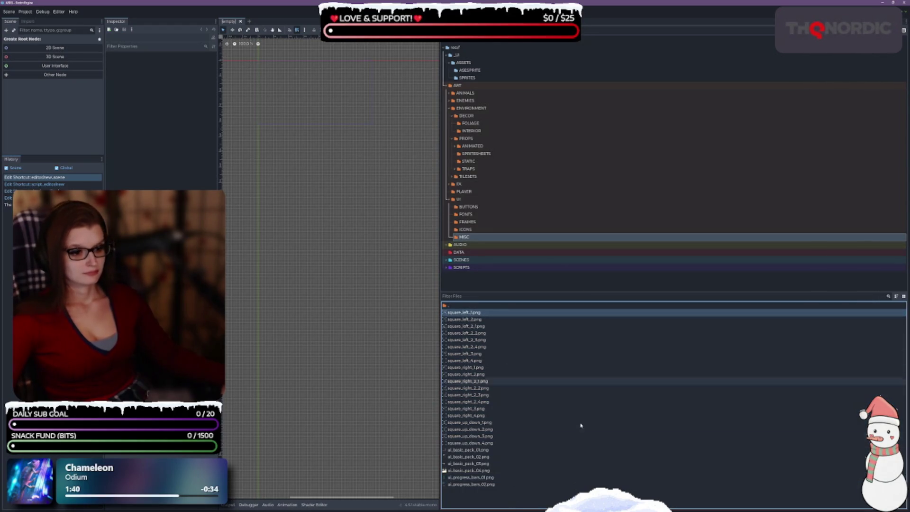
shift+click(484, 444)
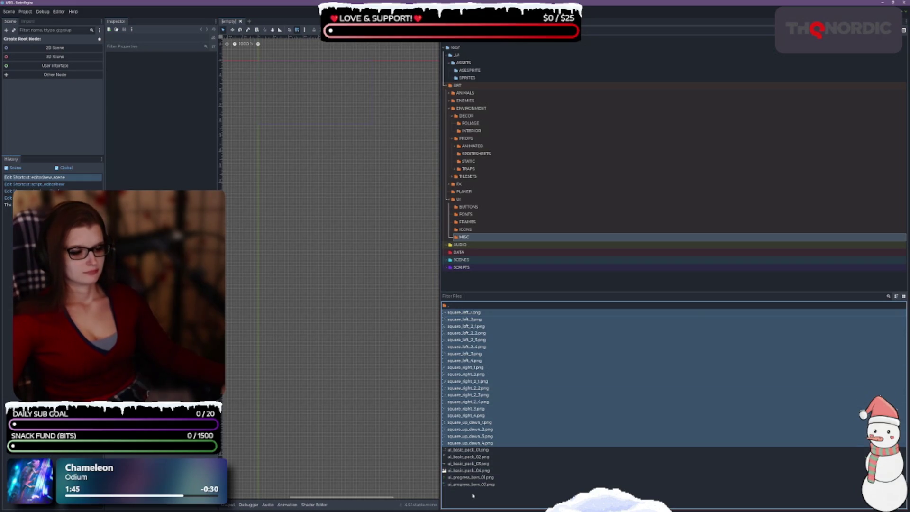
right_click(473, 462)
click(499, 464)
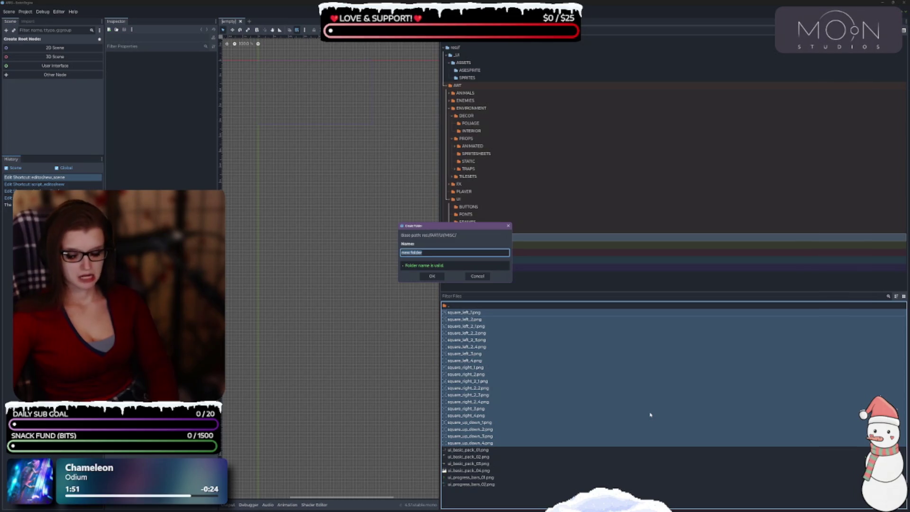
text(SQUARE)
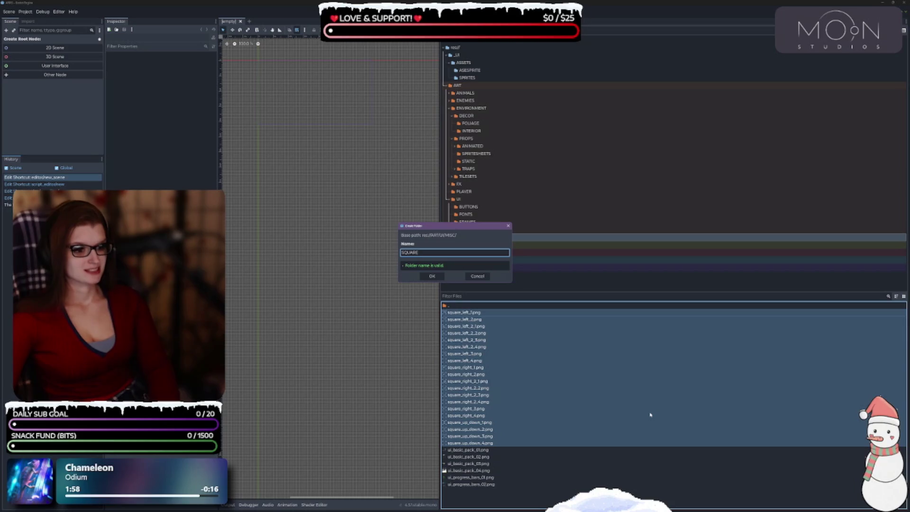
text(_)
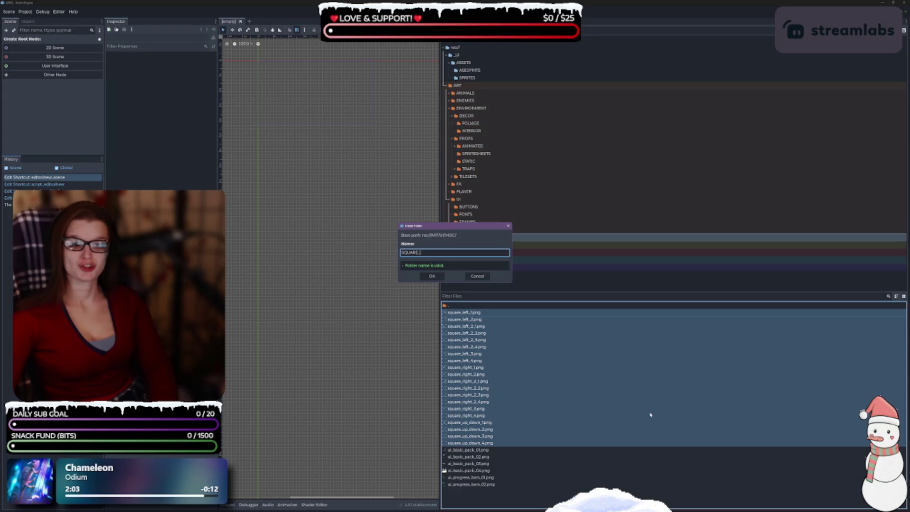
text(SELECTOR)
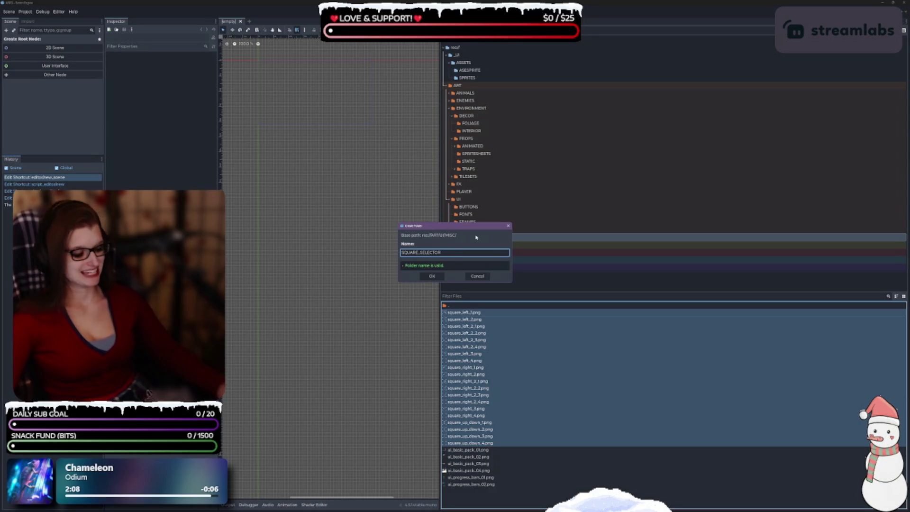
key(Return)
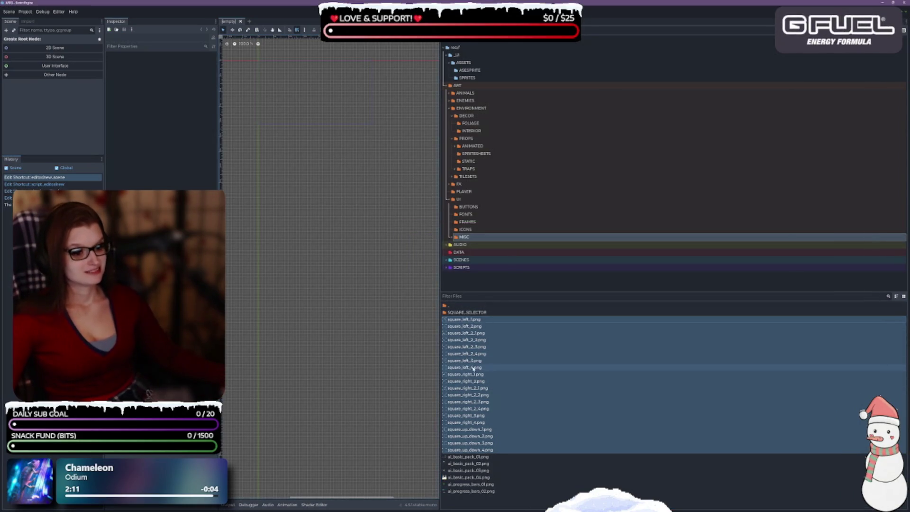
drag(492, 406, 476, 313)
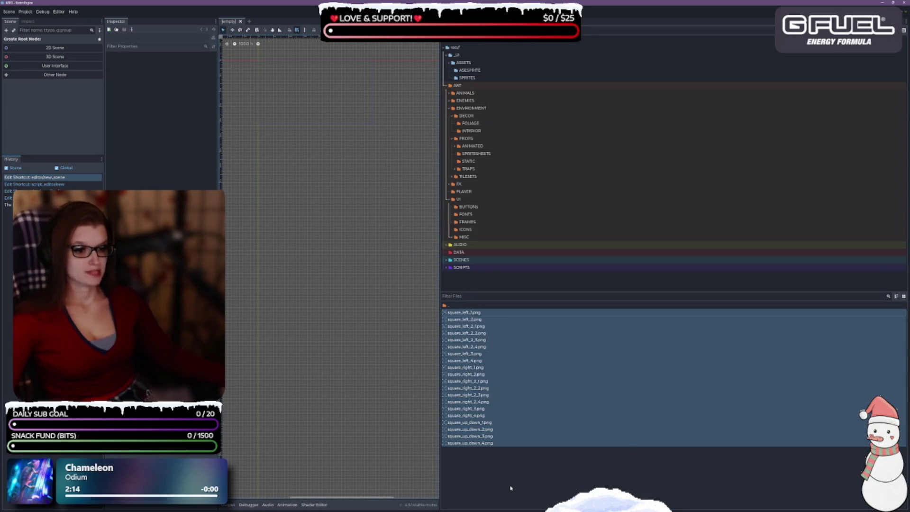
Look over the remaining UI_Flat sprites in SPRITES, then open the ICONS folder
click(474, 77)
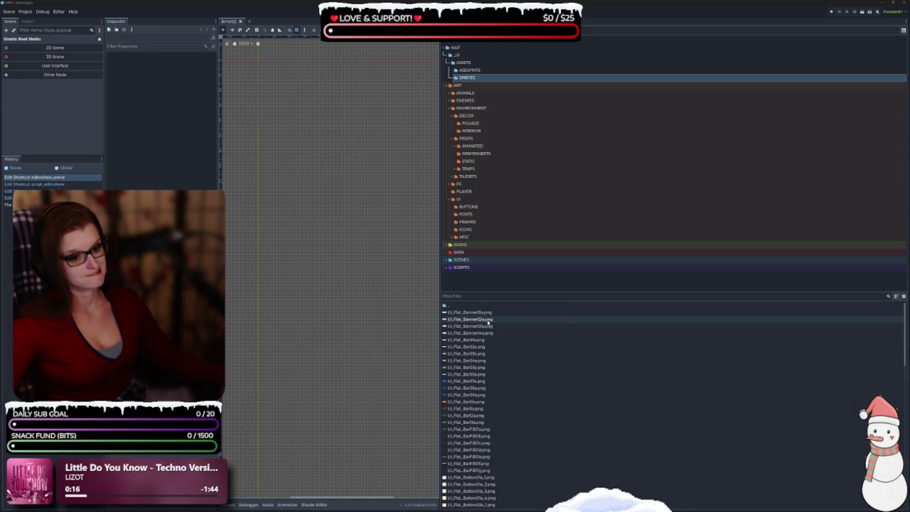
mouse_move(488, 322)
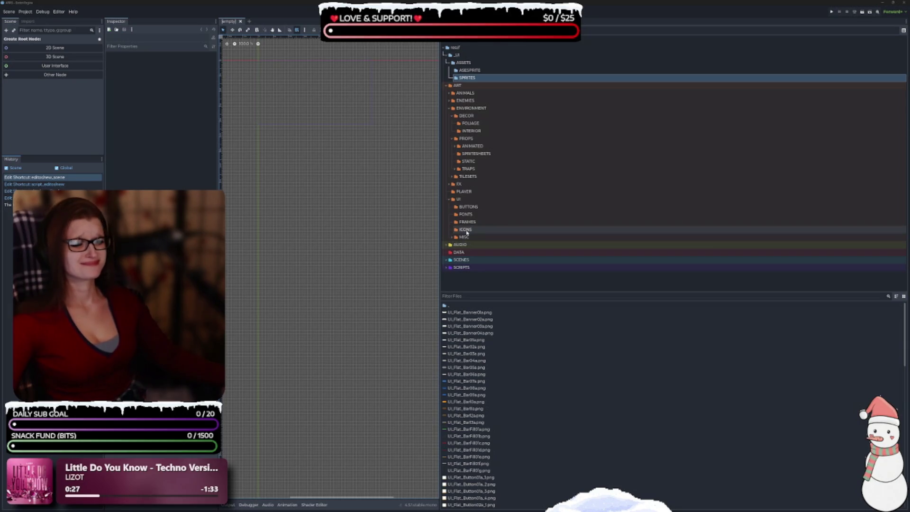
click(466, 231)
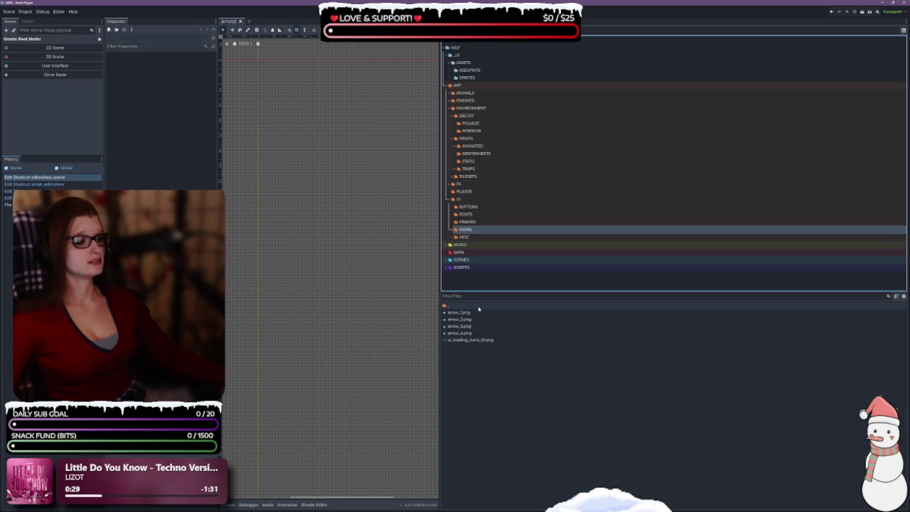
Create an ARROW folder in ART/UI/ICONS and move arrow_1 through arrow_4.png into it
click(458, 312)
right_click(476, 384)
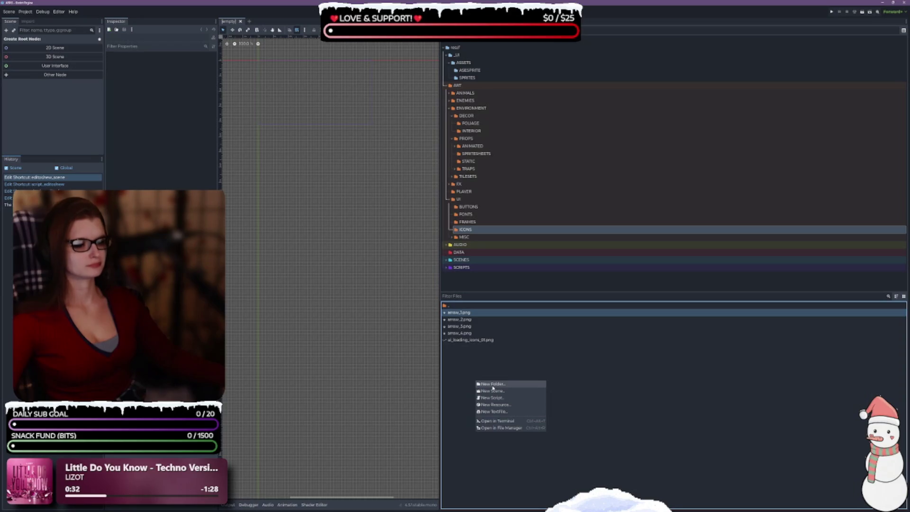
click(493, 384)
text(AREOW)
key(Return)
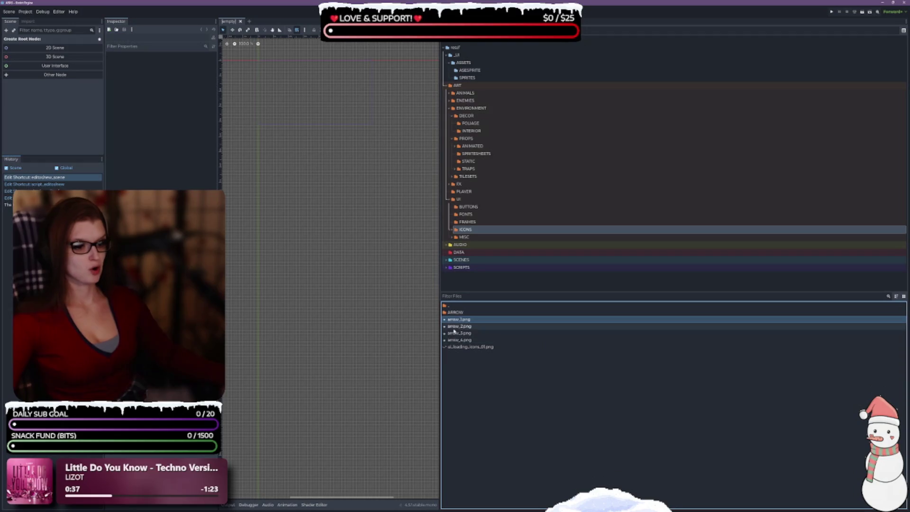
shift+click(469, 340)
drag(469, 339, 460, 312)
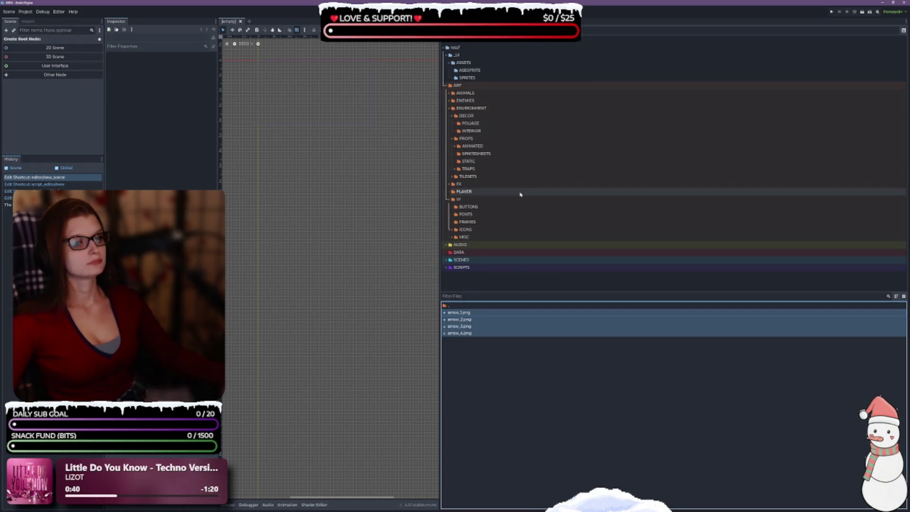
click(469, 78)
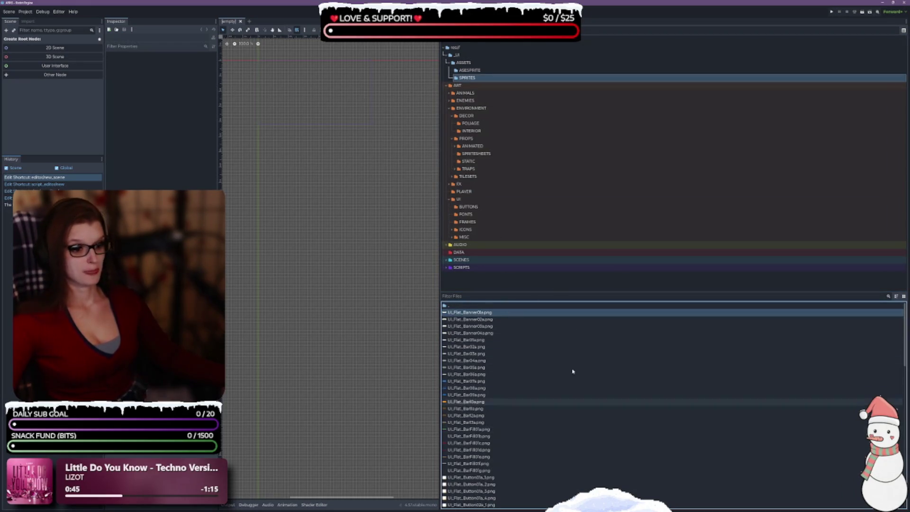
Select the UI_Flat banner sprites 01a through 04a in SPRITES
shift+click(523, 332)
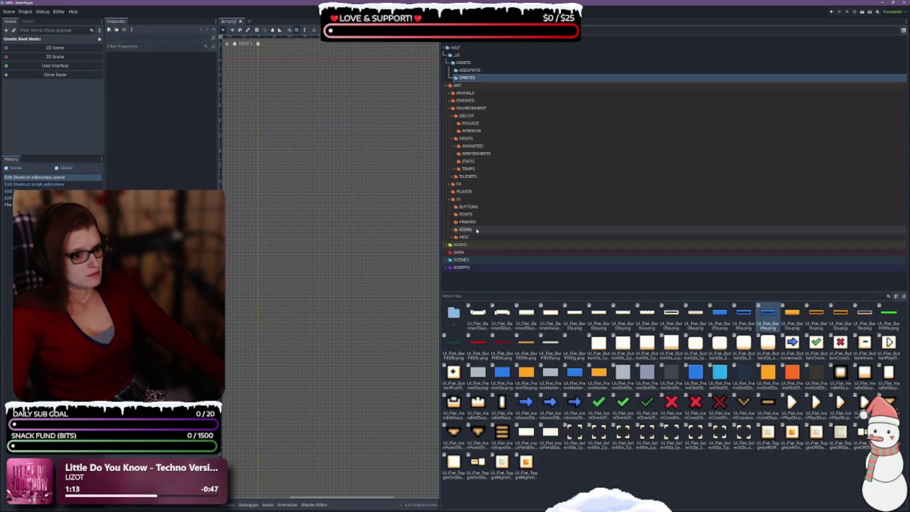
Check the ARROW folder under ICONS, rename it to ARROWS, and go back to SPRITES
click(451, 231)
click(470, 237)
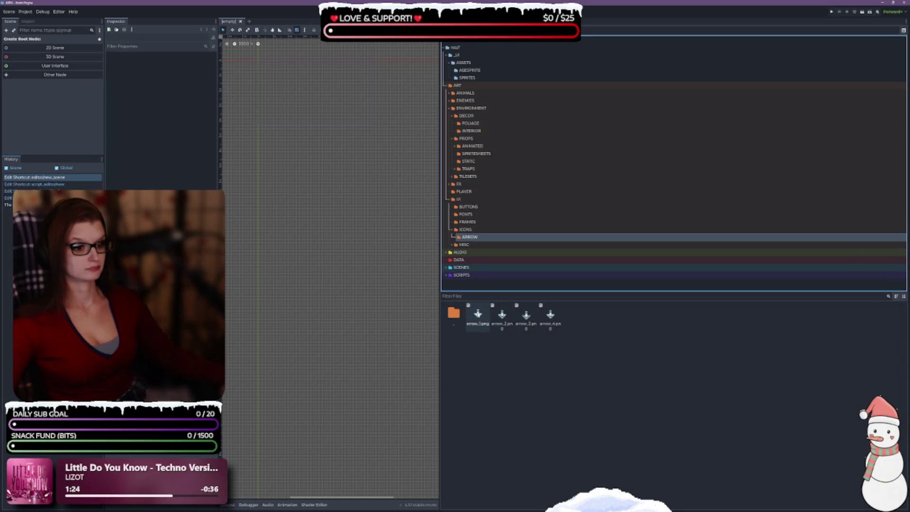
mouse_move(477, 314)
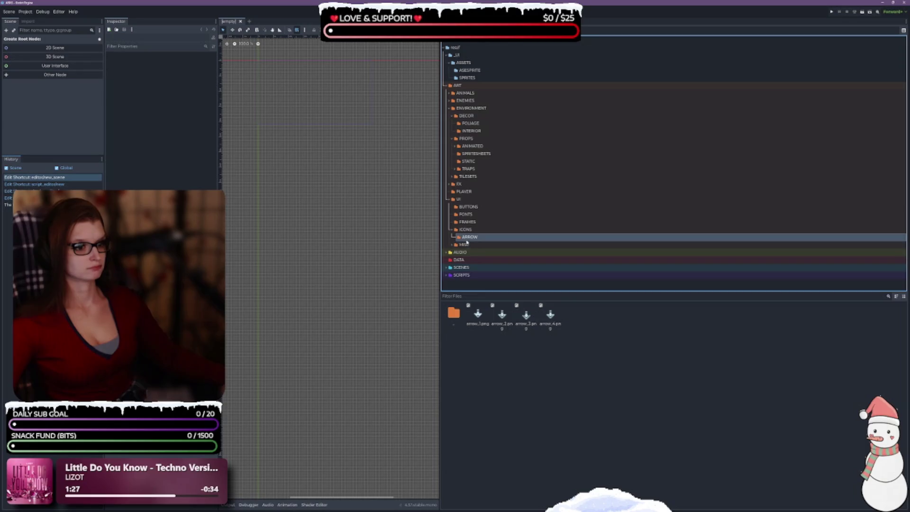
key(F2)
key(End)
text(S)
key(Return)
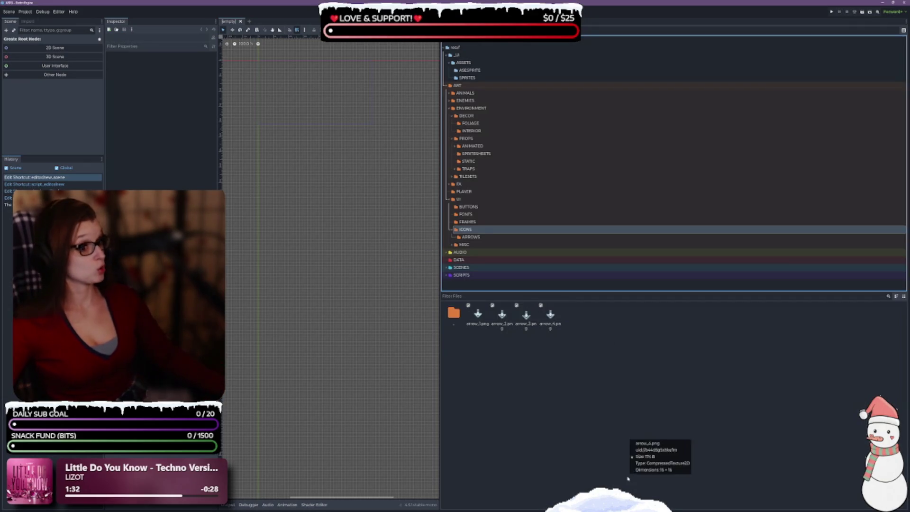
click(467, 78)
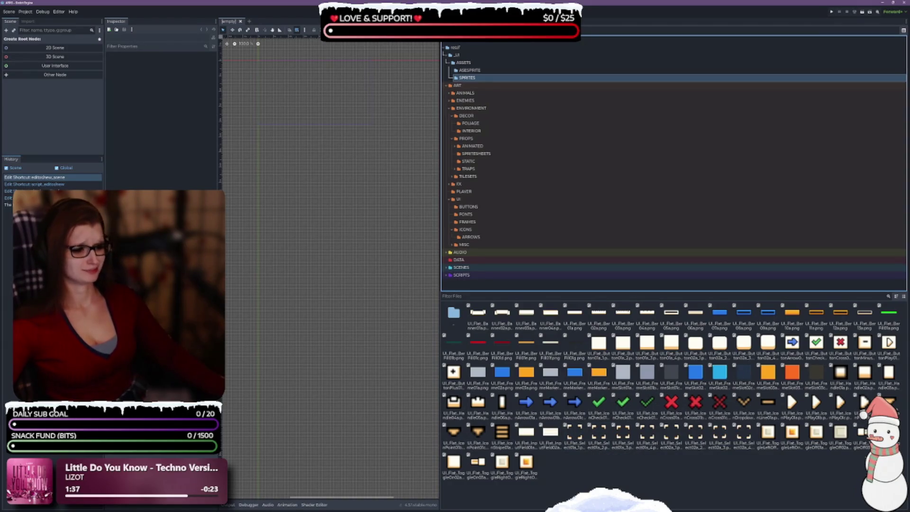
Move the run of UI_Flat_Button sprites, from Button01a onward, out of SPRITES into UI/BUTTONS
click(526, 402)
shift+click(565, 408)
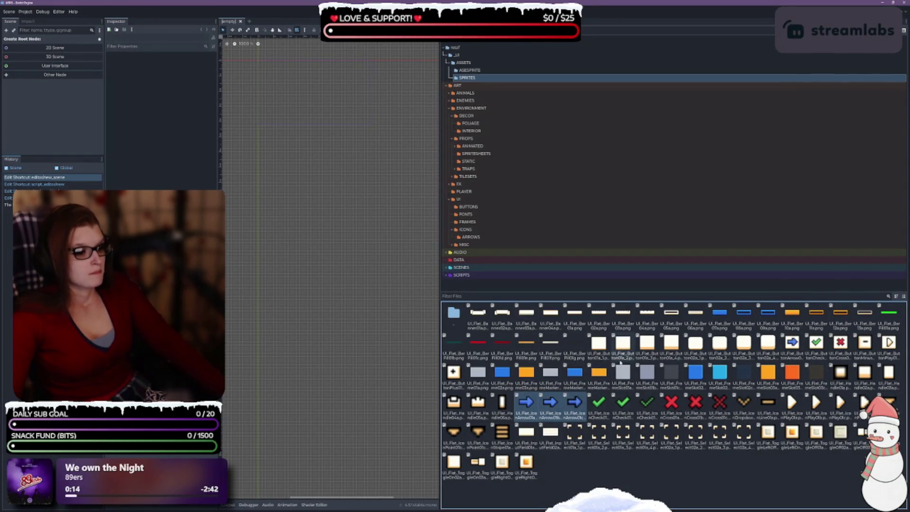
click(598, 344)
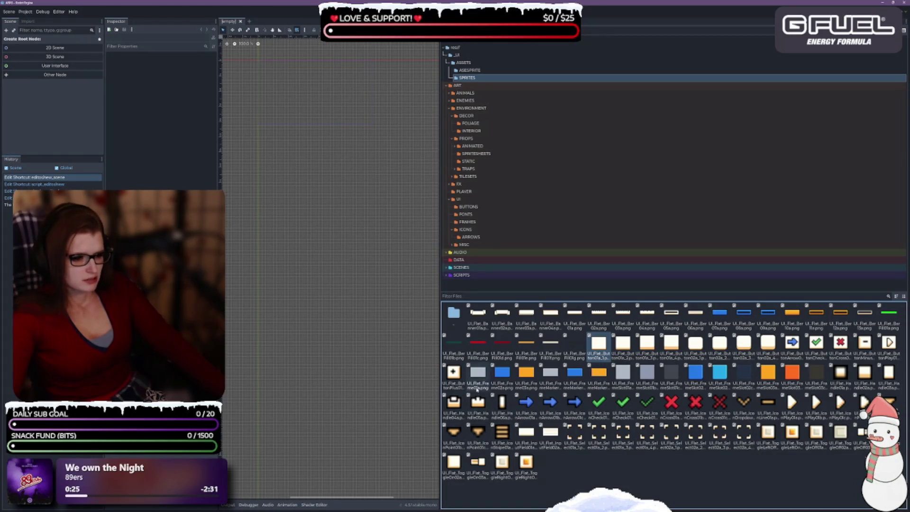
shift+click(453, 373)
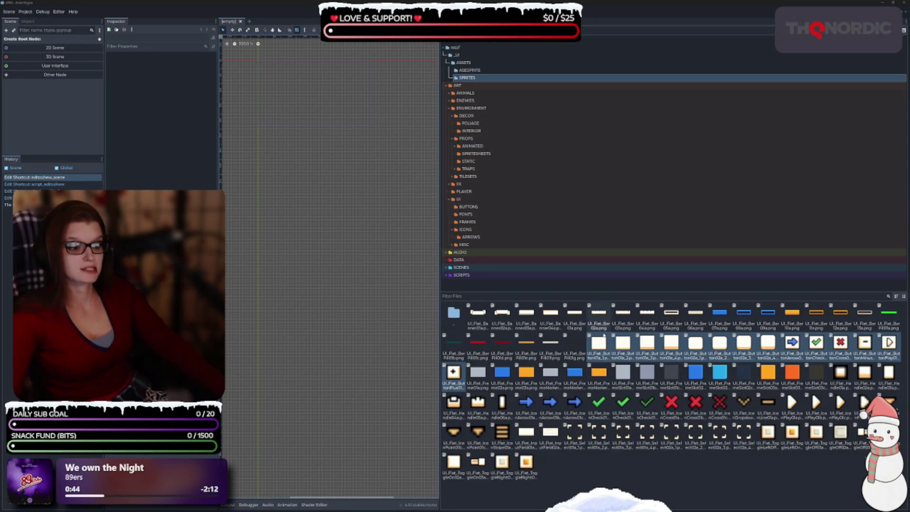
mouse_move(603, 352)
mouse_down()
mouse_move(609, 278)
mouse_move(480, 208)
mouse_up()
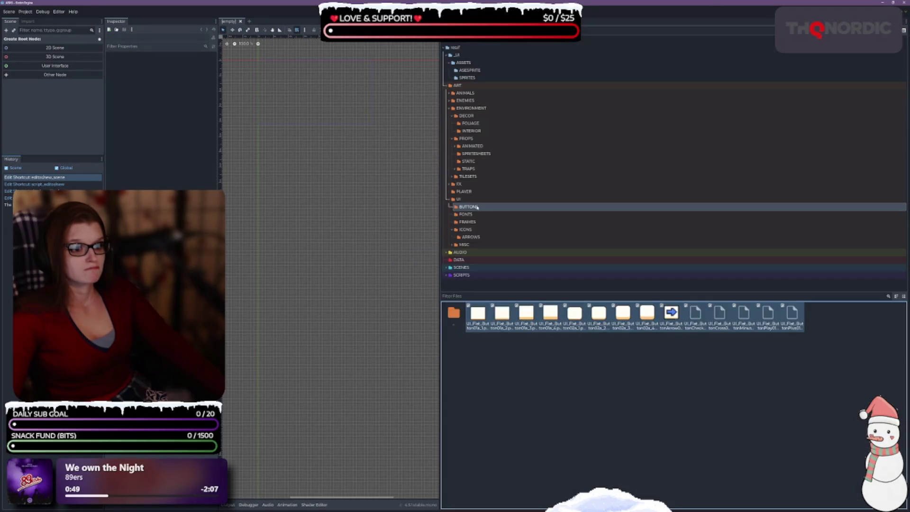
click(467, 78)
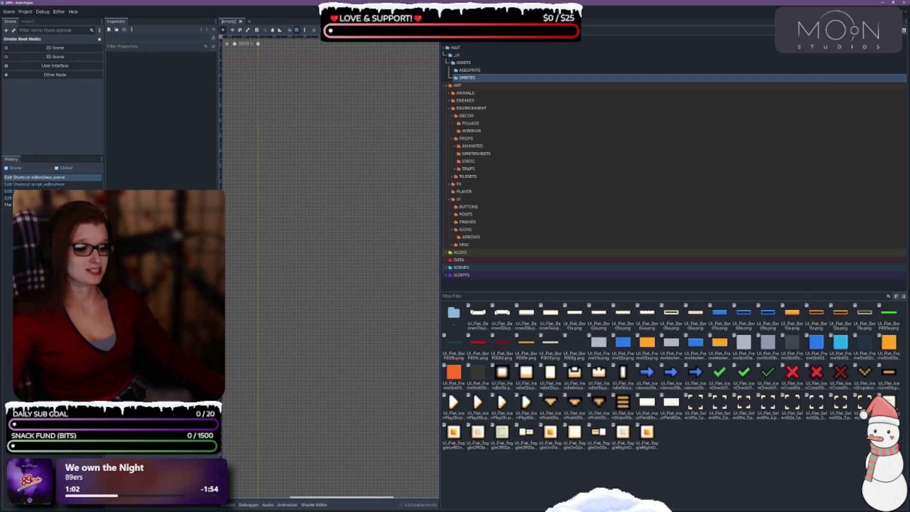
click(733, 478)
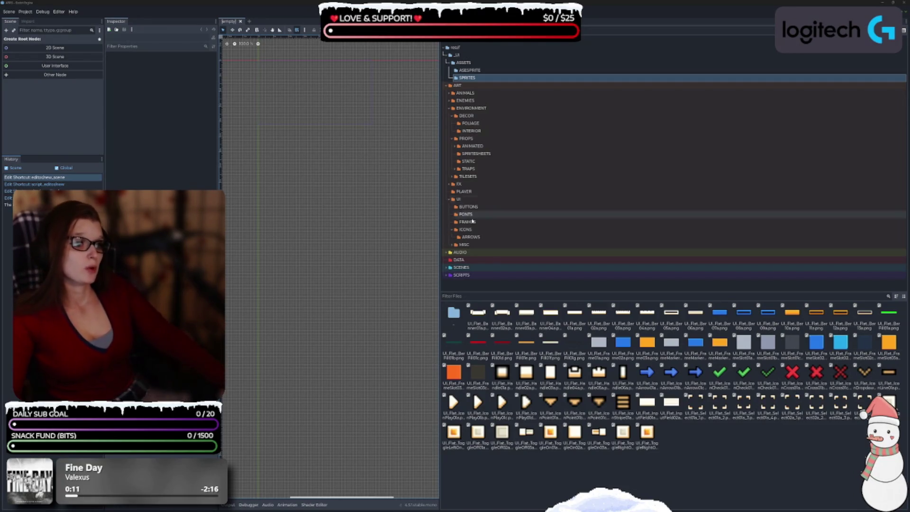
click(698, 433)
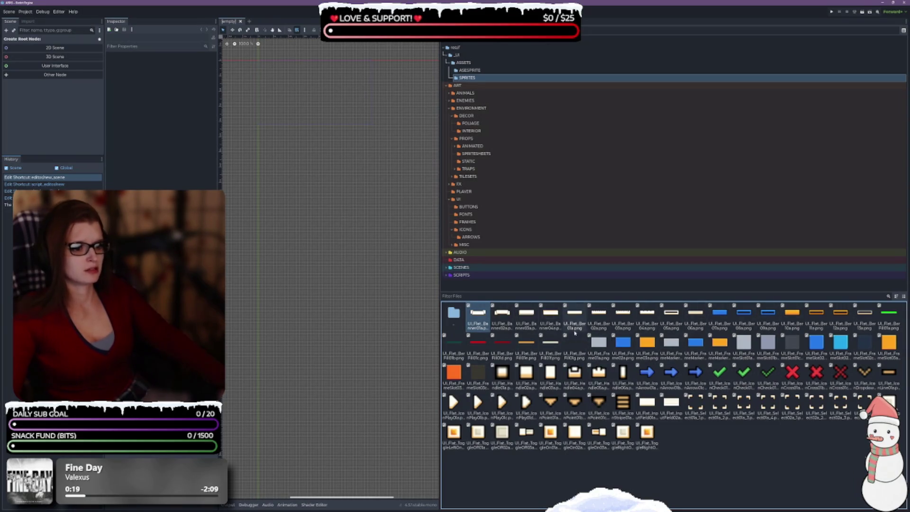
Select banner sprites Banner01a through Banner04a and move them into ART/UI/MISC
shift+click(550, 316)
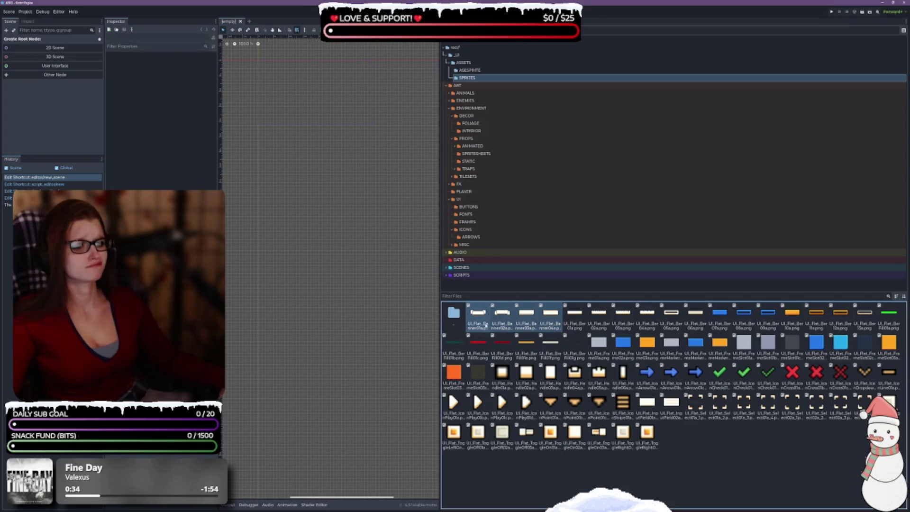
drag(503, 315, 471, 247)
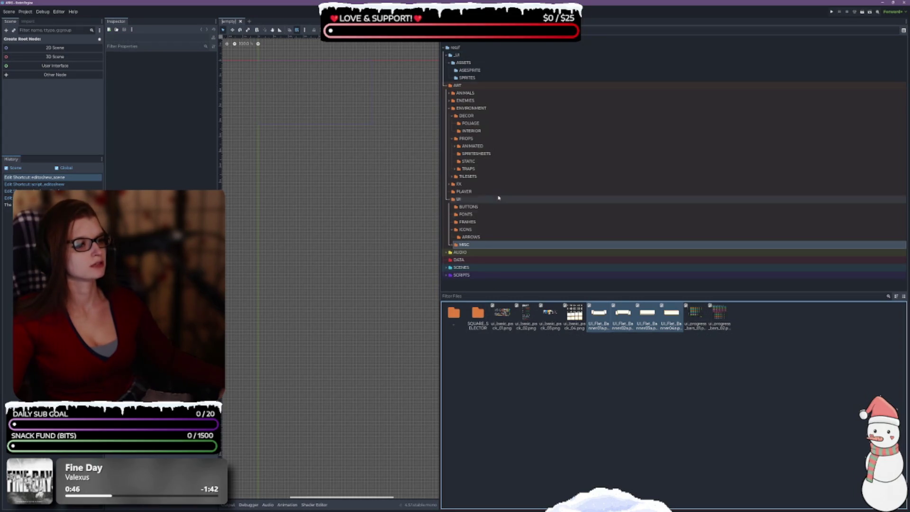
Move UI_Flat_Bar01a through the last BarFill sprite from SPRITES into the UI/MISC folder
click(487, 79)
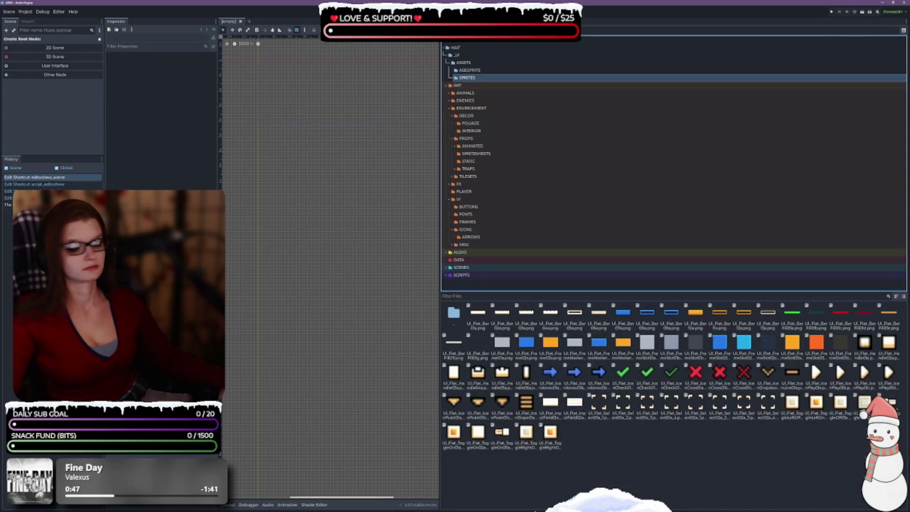
click(556, 454)
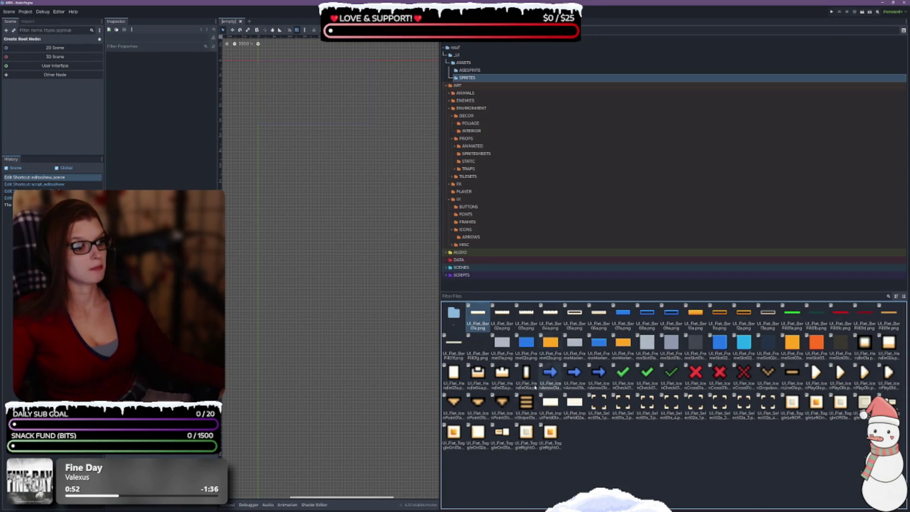
click(479, 341)
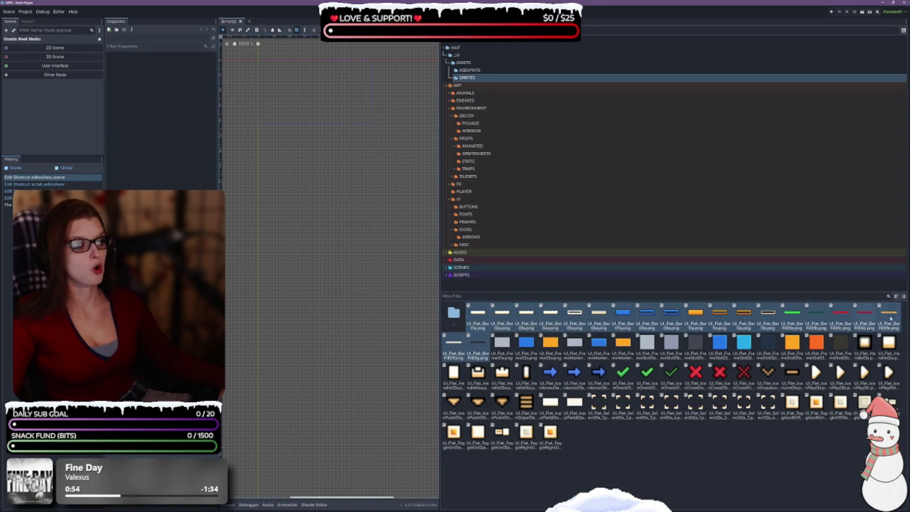
click(454, 244)
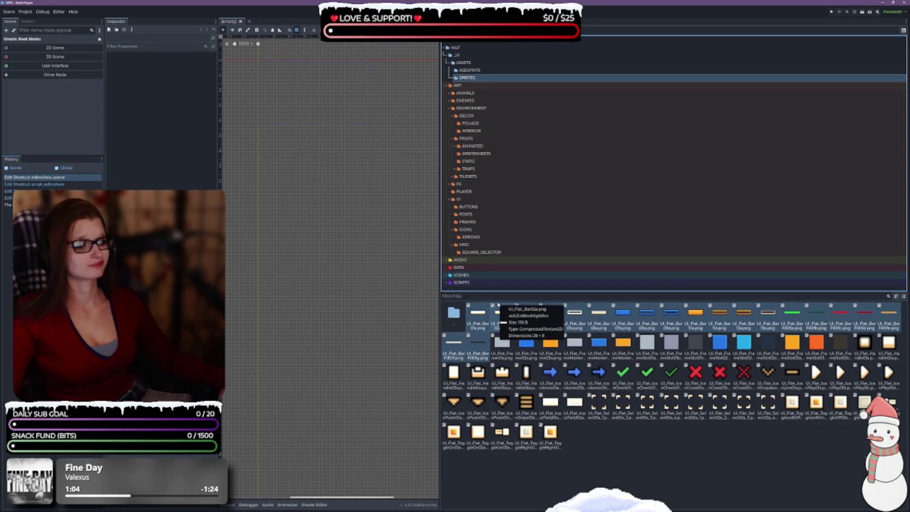
mouse_move(499, 306)
mouse_down()
mouse_move(474, 244)
mouse_move(465, 244)
mouse_up()
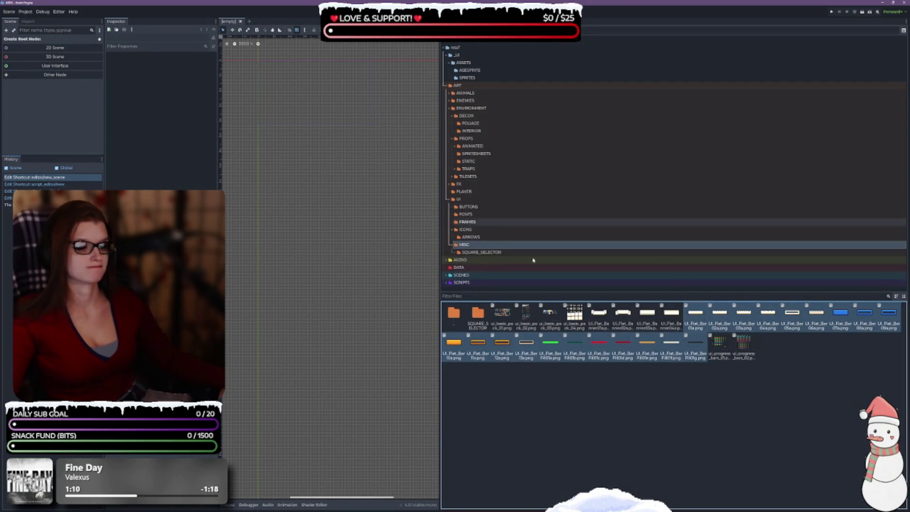
right_click(511, 393)
Create two new folders, SELECTORS and BARS, inside MISC
click(523, 394)
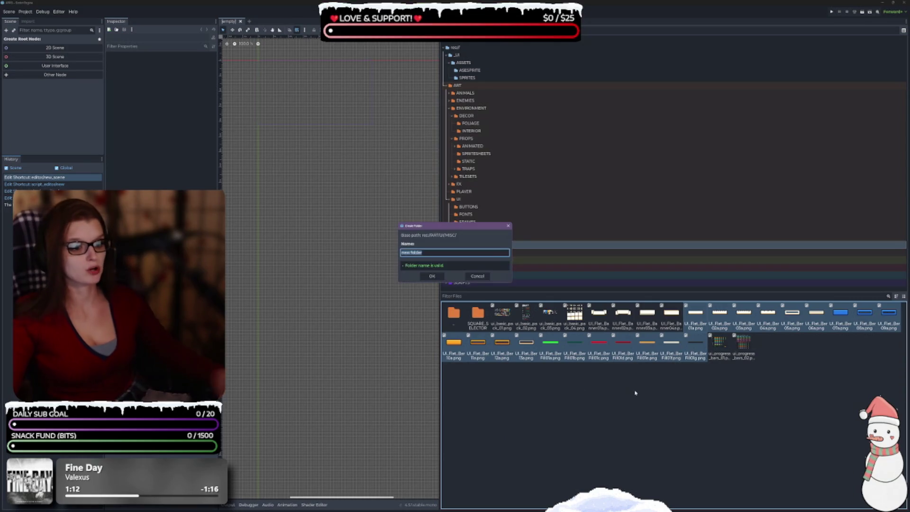
text(selec)
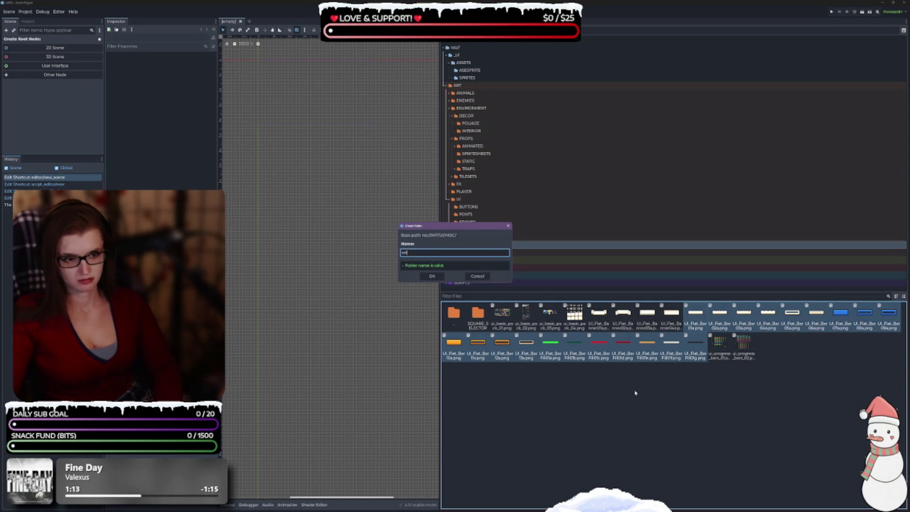
key(BackSpace)
text(SELECTORS)
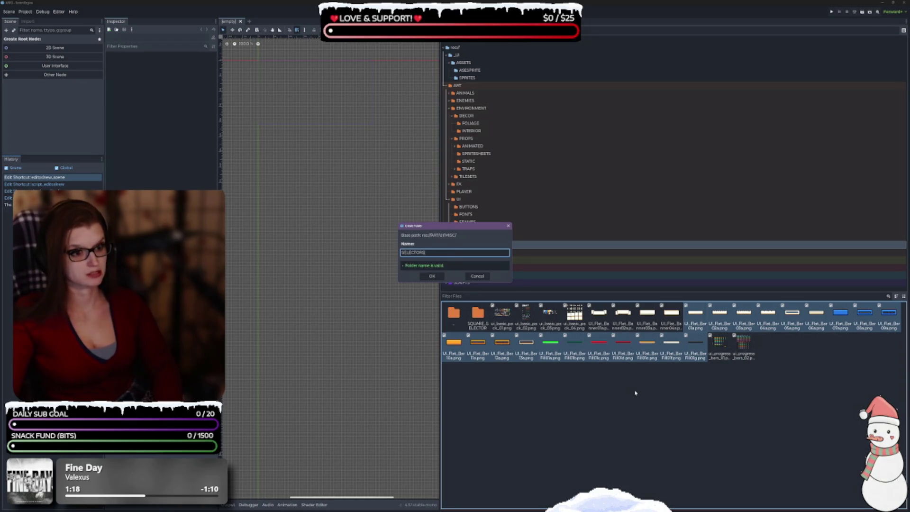
key(Return)
right_click(635, 392)
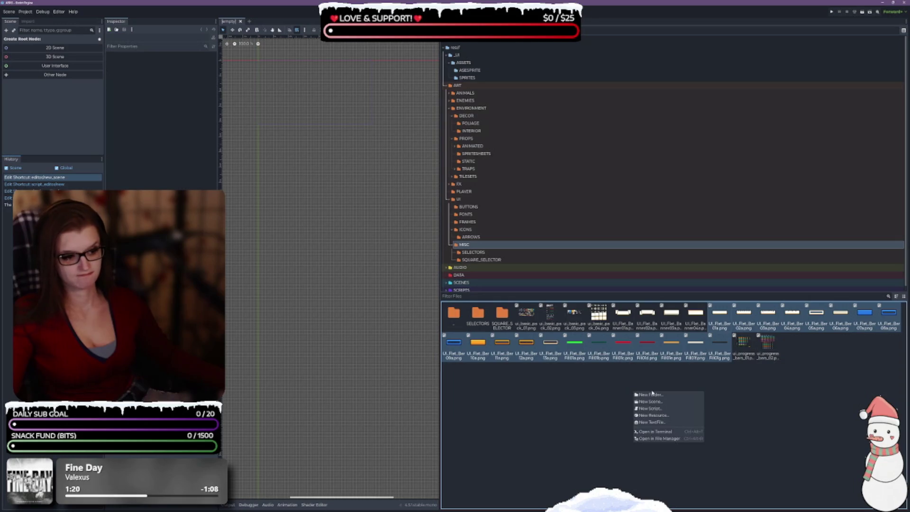
click(652, 394)
text(BAR)
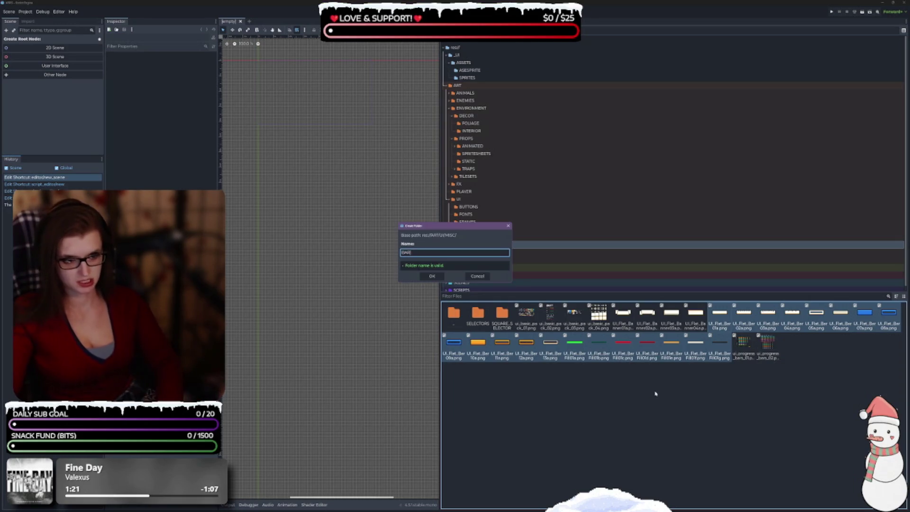
text(S)
key(Return)
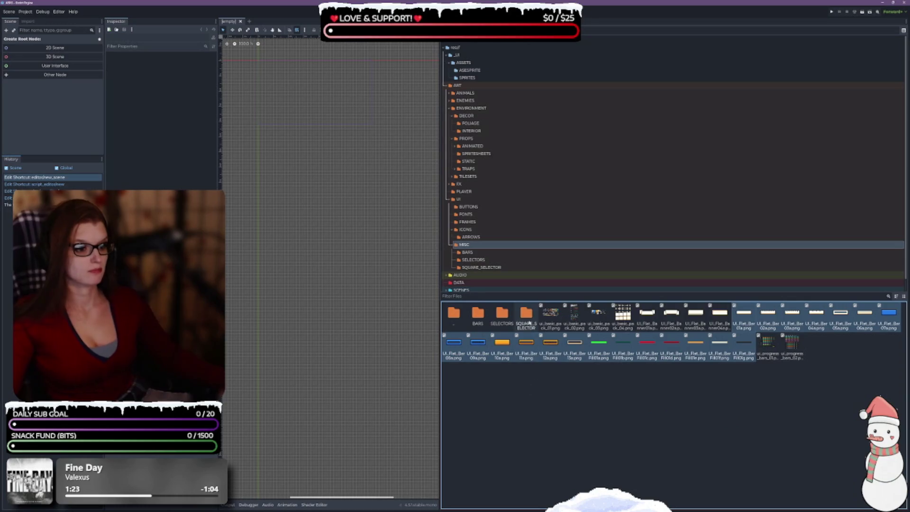
Rename the SQUARE_SELECTOR folder to SQUARE and move it inside SELECTORS
click(526, 315)
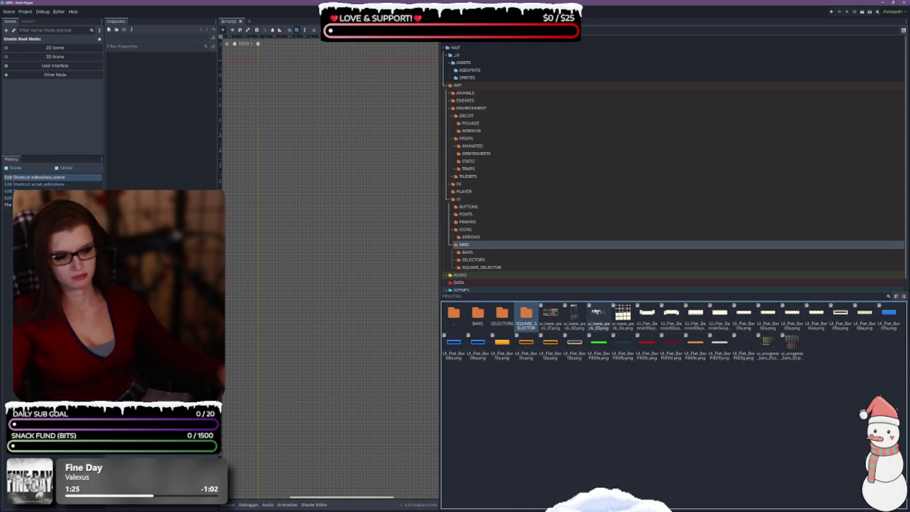
key(F2)
text(SQUARE)
key(Return)
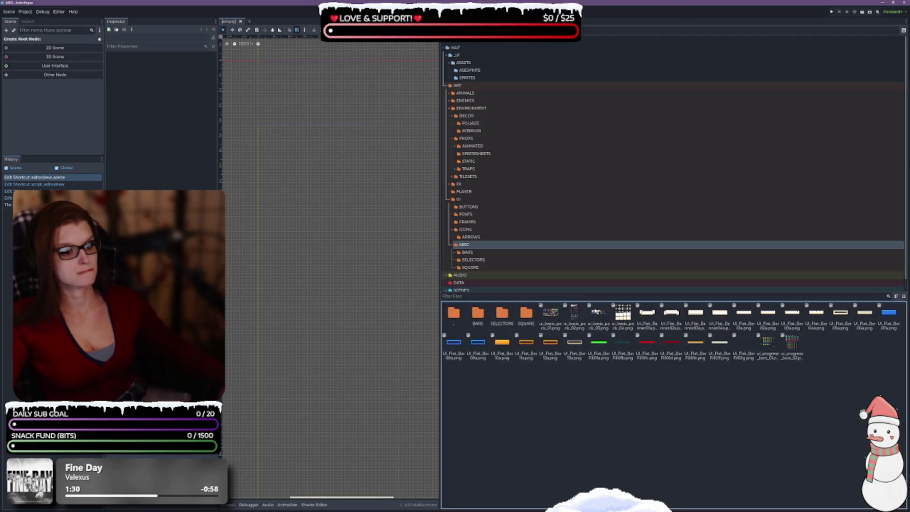
drag(520, 328, 502, 315)
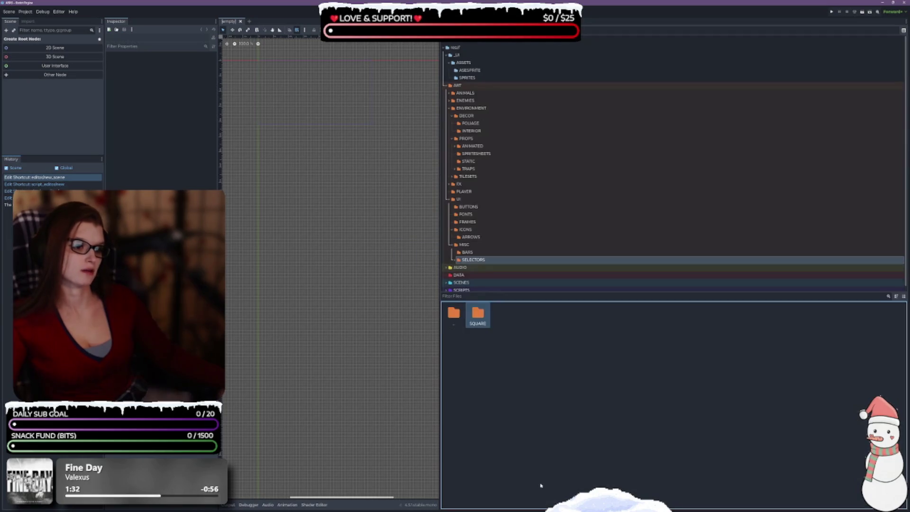
double_click(454, 312)
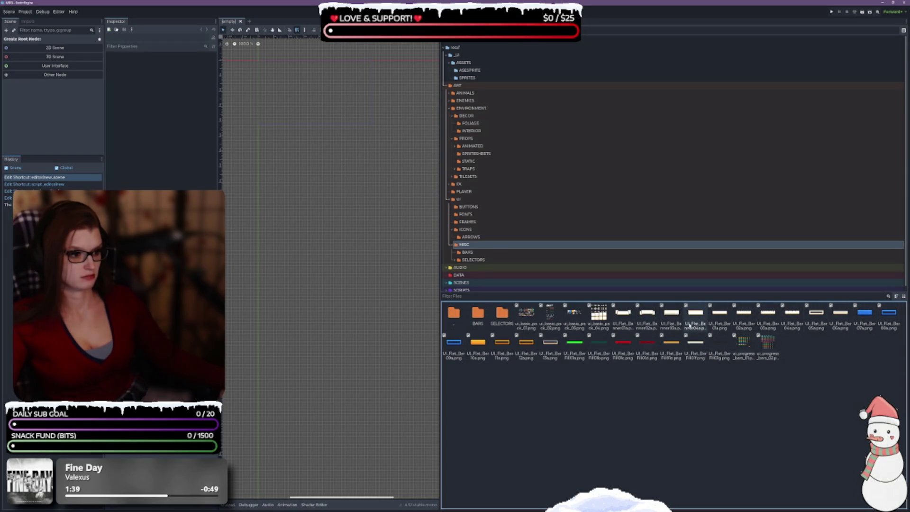
Move all the UI_Flat_Bar sprites from MISC into the BARS folder
click(719, 316)
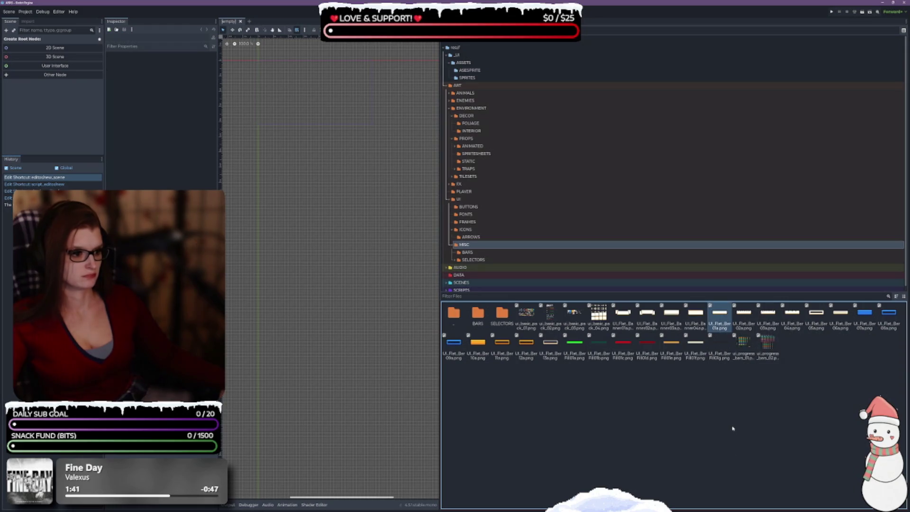
shift+click(730, 355)
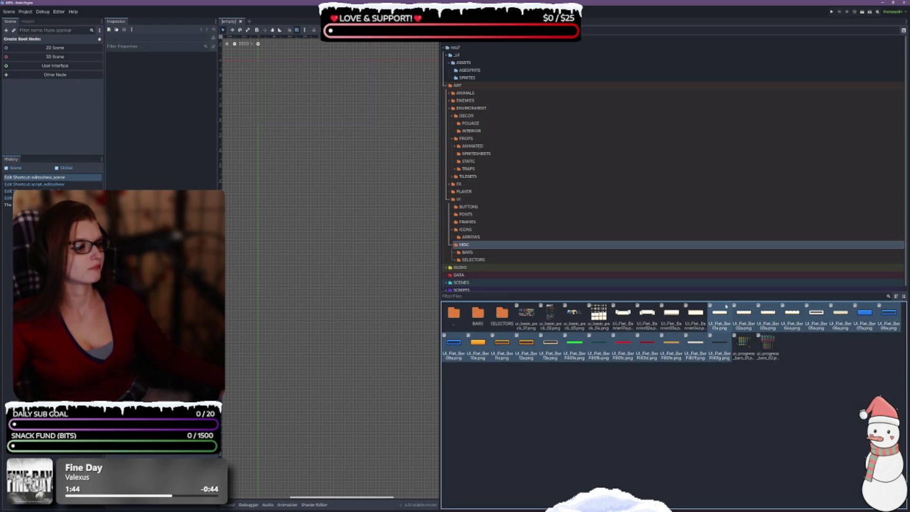
mouse_move(721, 314)
mouse_down()
mouse_move(488, 346)
mouse_move(478, 315)
mouse_up()
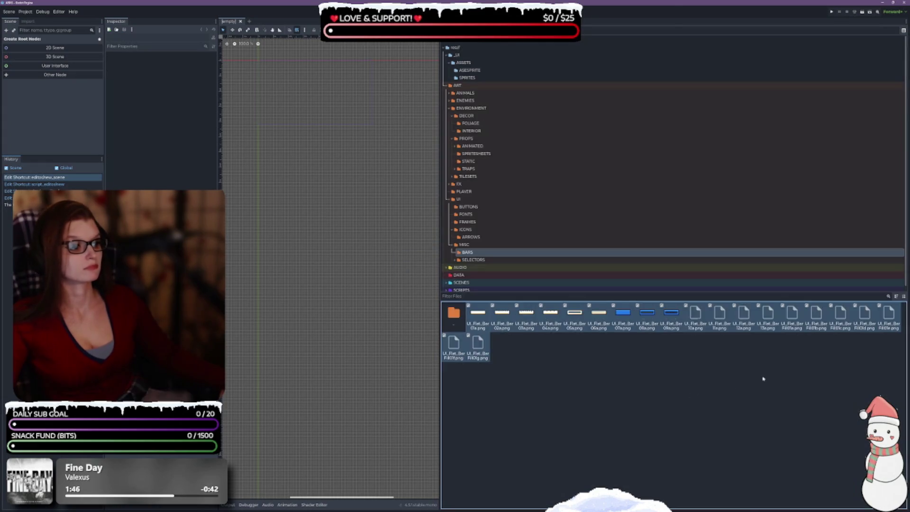
double_click(453, 313)
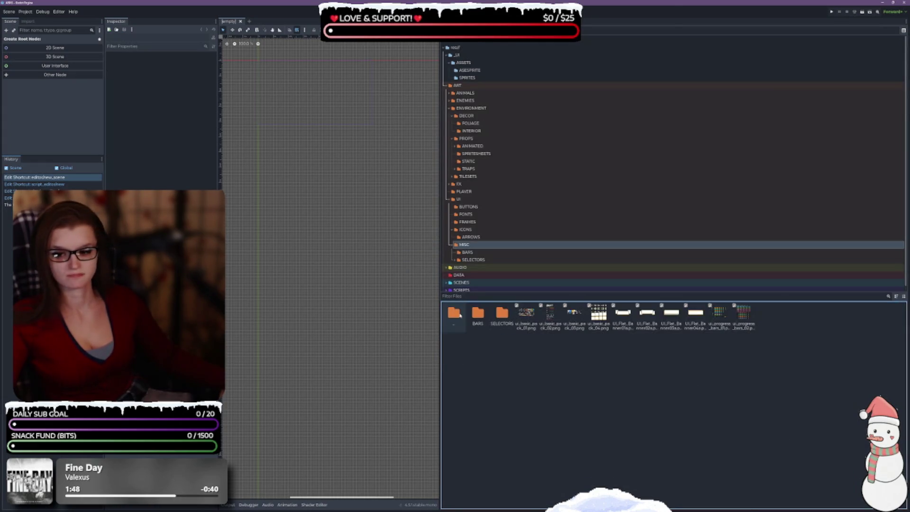
Move the two ui_progress_bars images from MISC into BARS
click(734, 404)
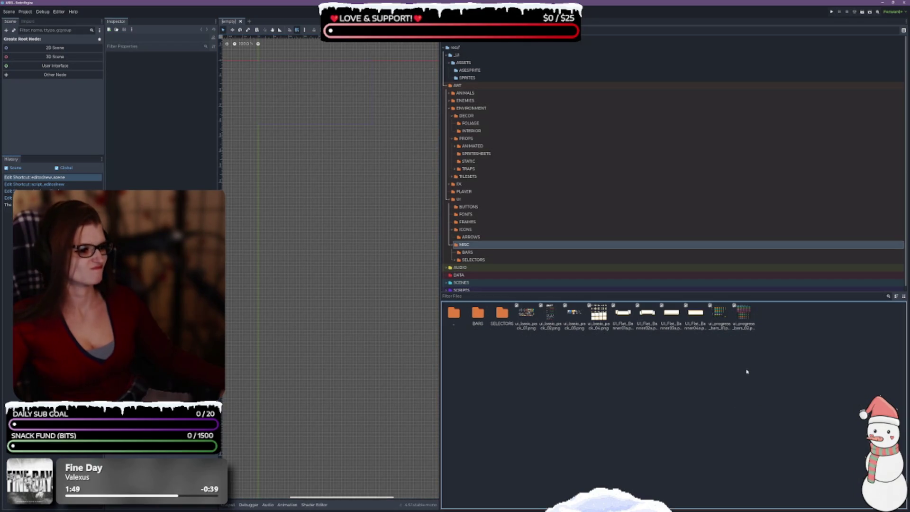
click(720, 314)
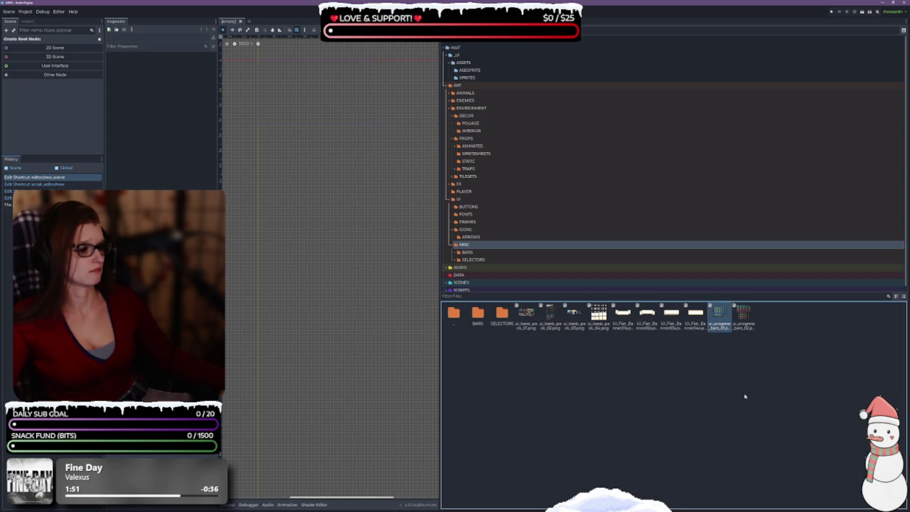
key(shift+Right)
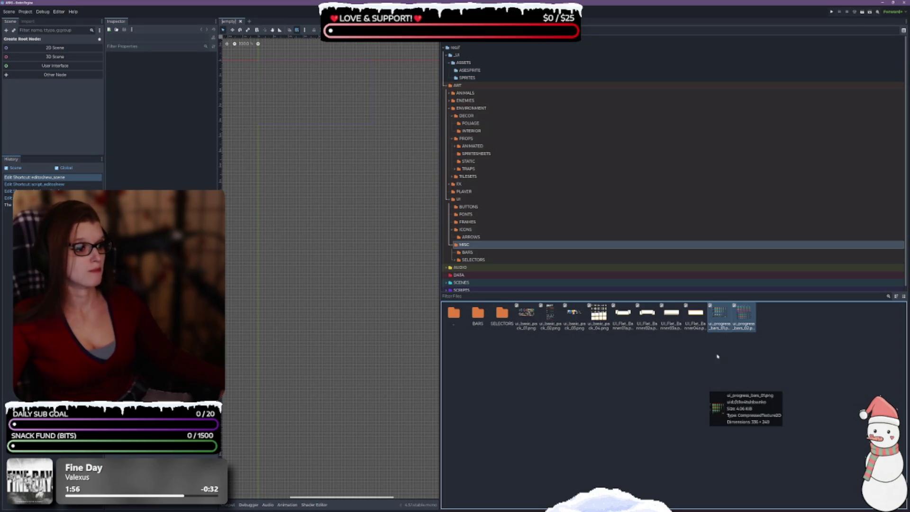
mouse_move(709, 311)
mouse_down()
mouse_move(604, 385)
mouse_move(477, 315)
mouse_up()
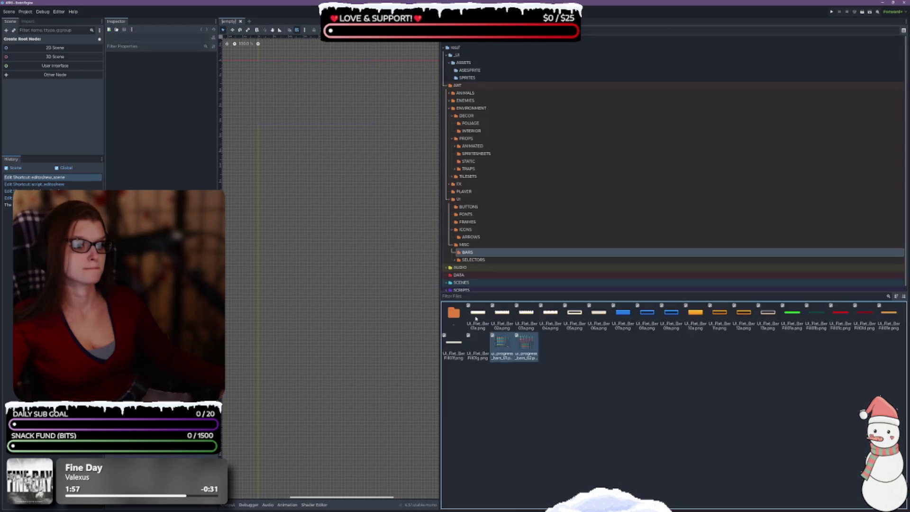
double_click(454, 314)
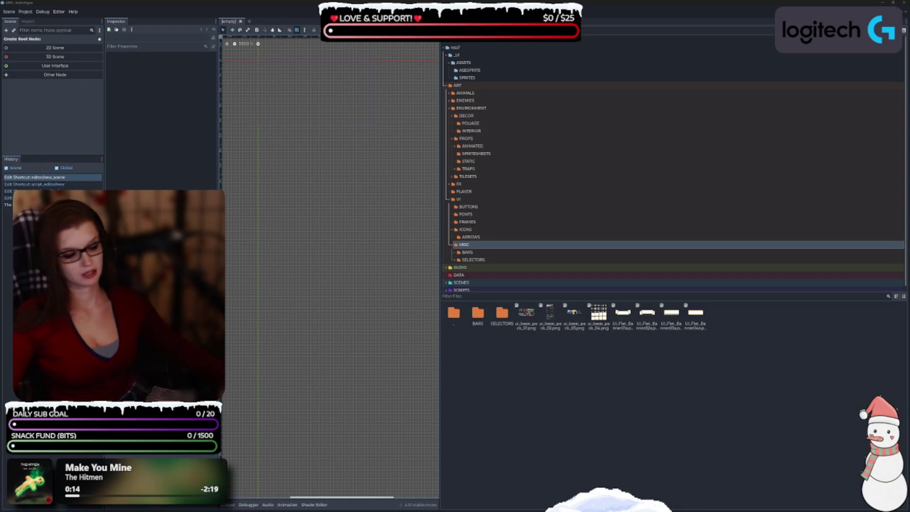
click(601, 389)
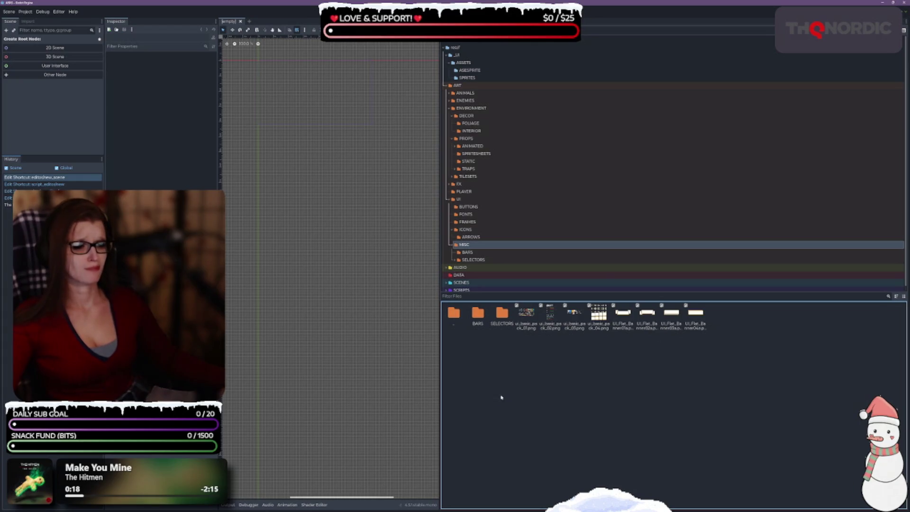
Select the frame marker and frame slot sprites in SPRITES and move them into UI/FRAMES
click(515, 78)
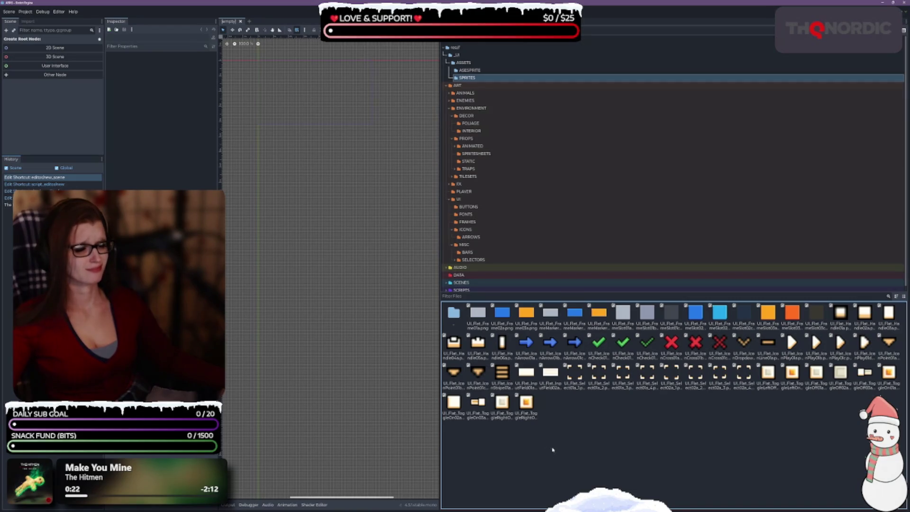
click(477, 314)
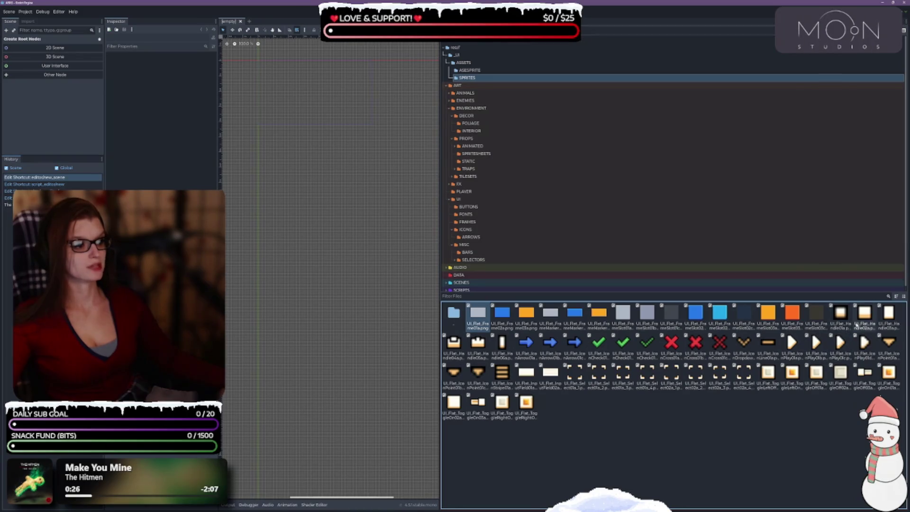
shift+click(816, 313)
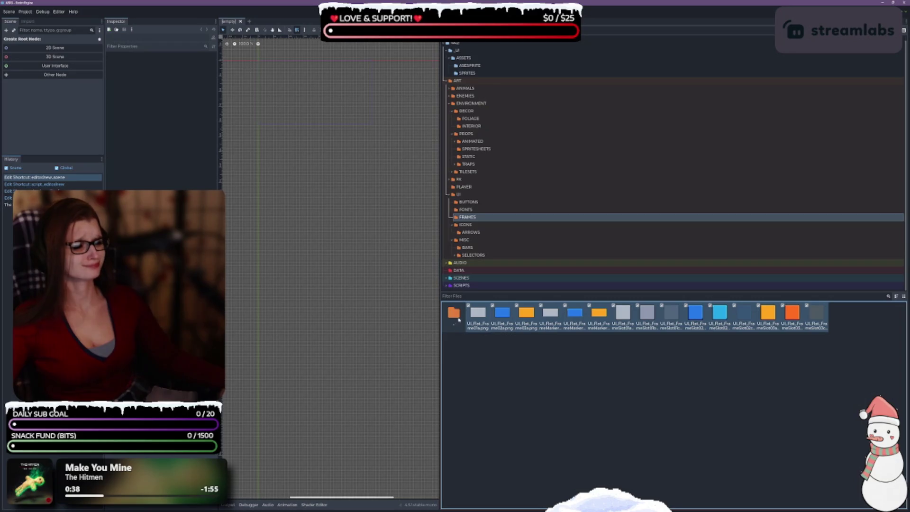
click(486, 73)
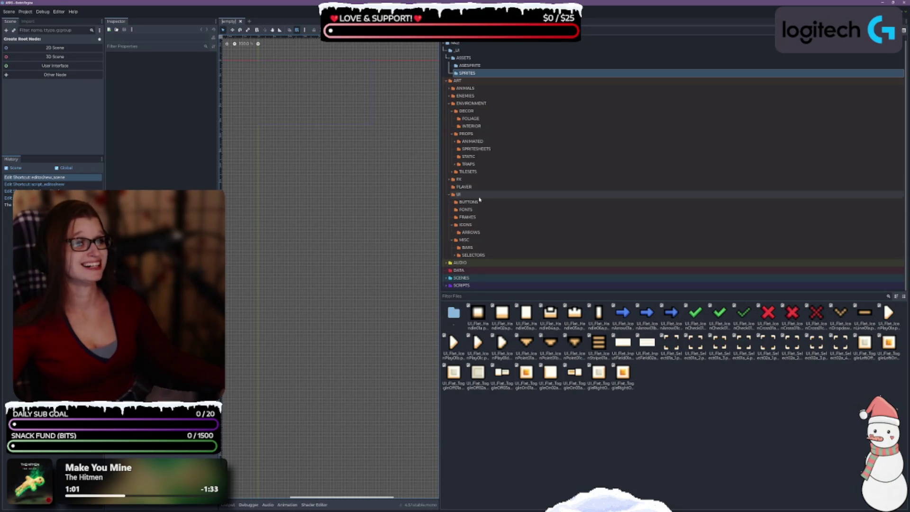
click(469, 240)
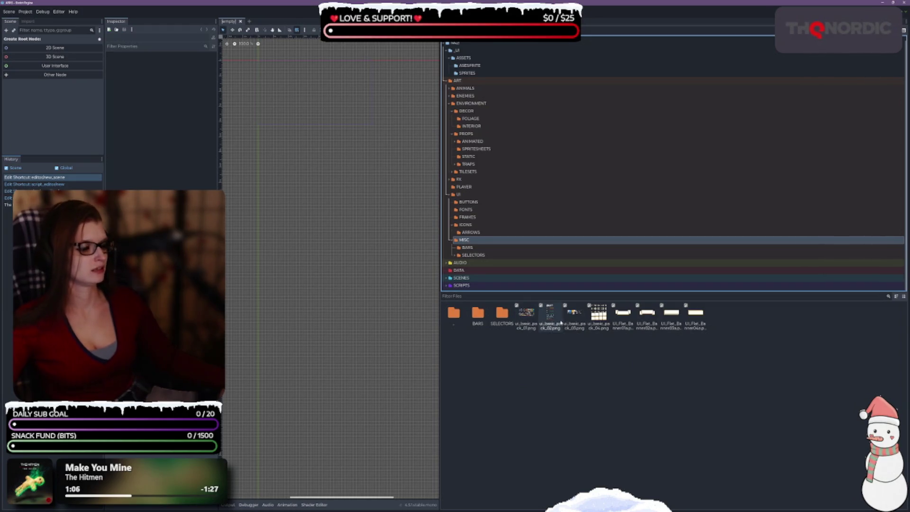
click(599, 315)
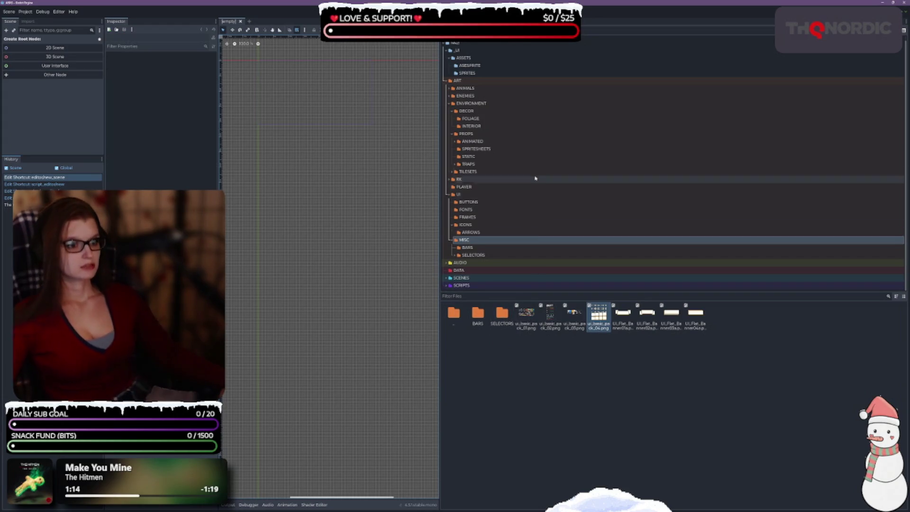
click(489, 72)
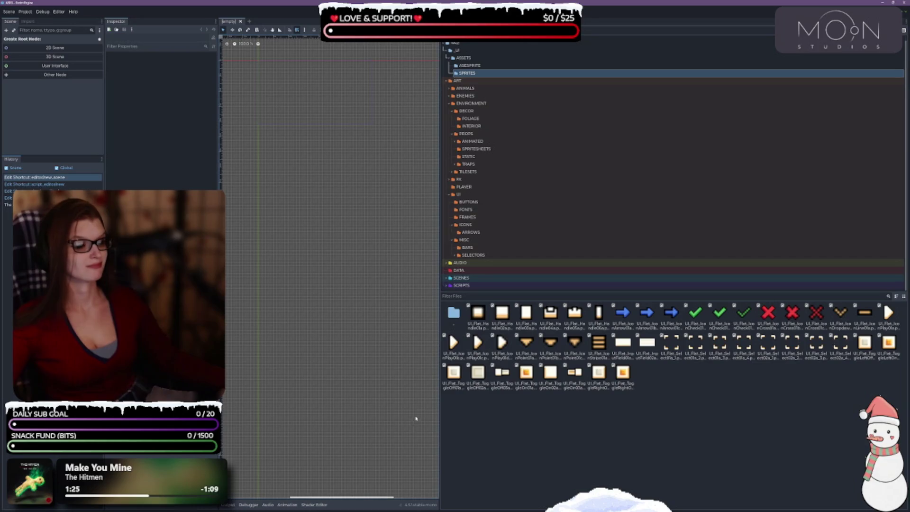
click(477, 313)
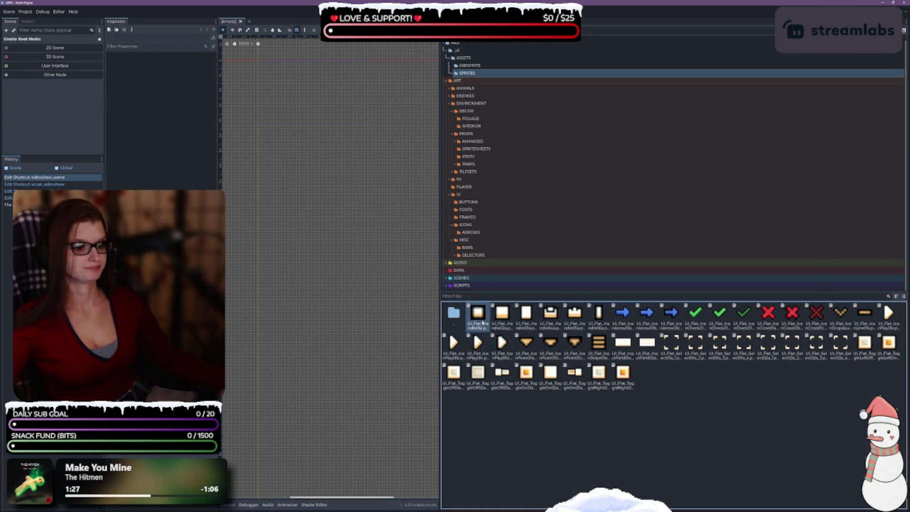
shift+click(598, 313)
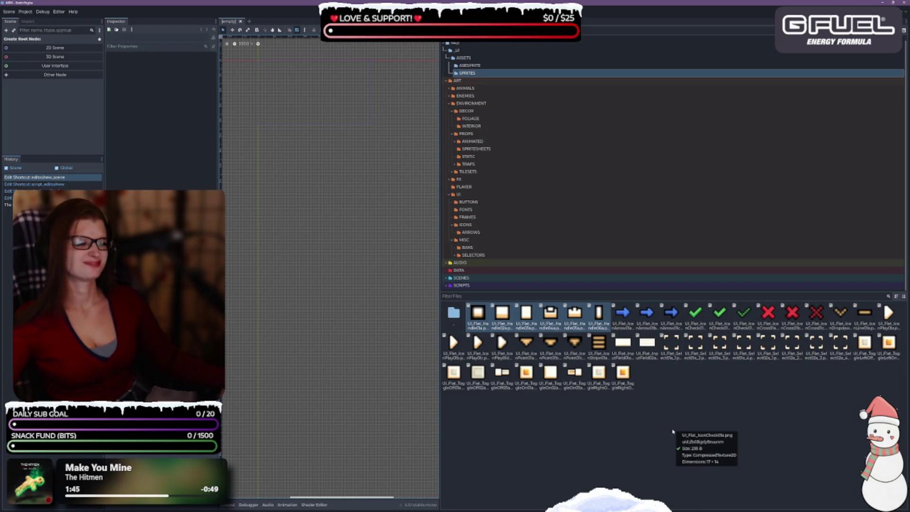
click(647, 343)
shift+click(623, 342)
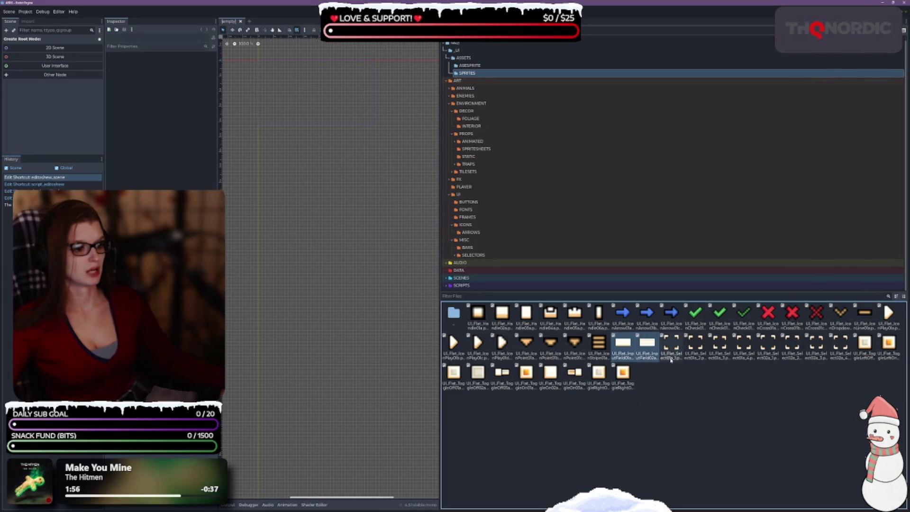
drag(616, 354, 463, 239)
Move the eight UI_Flat_Select tiles into the MISC/SELECTORS/SQUARE folder
click(627, 73)
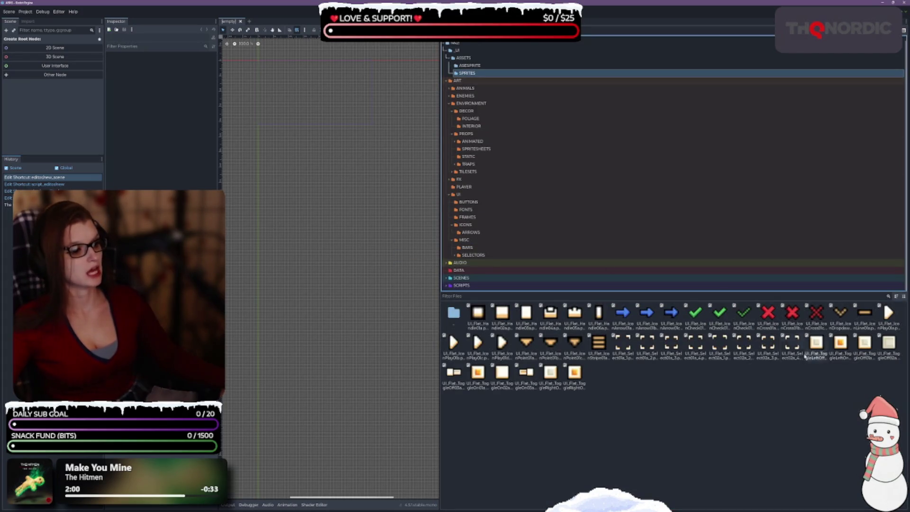
shift+click(623, 348)
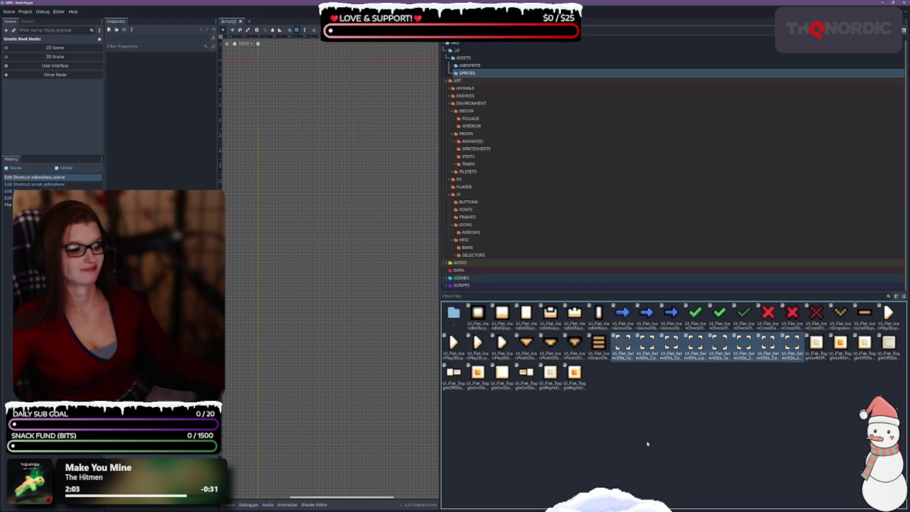
drag(616, 349, 474, 259)
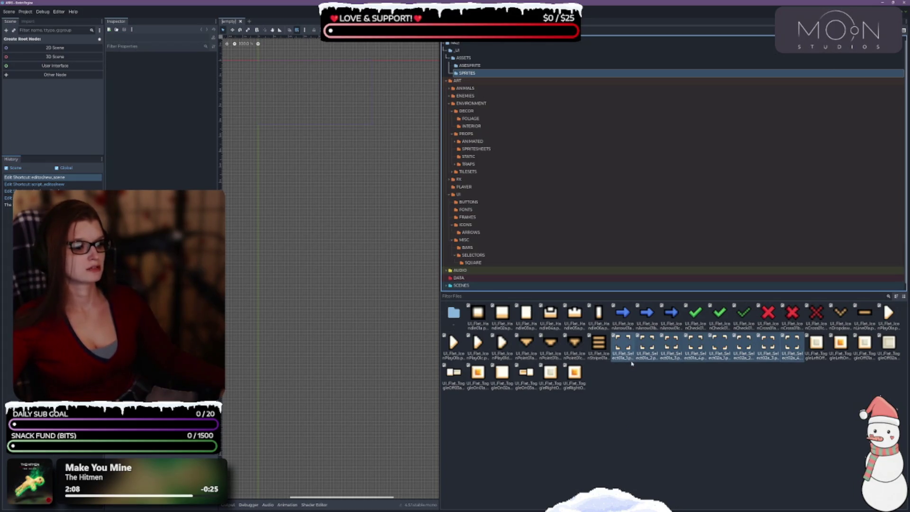
drag(632, 353, 488, 256)
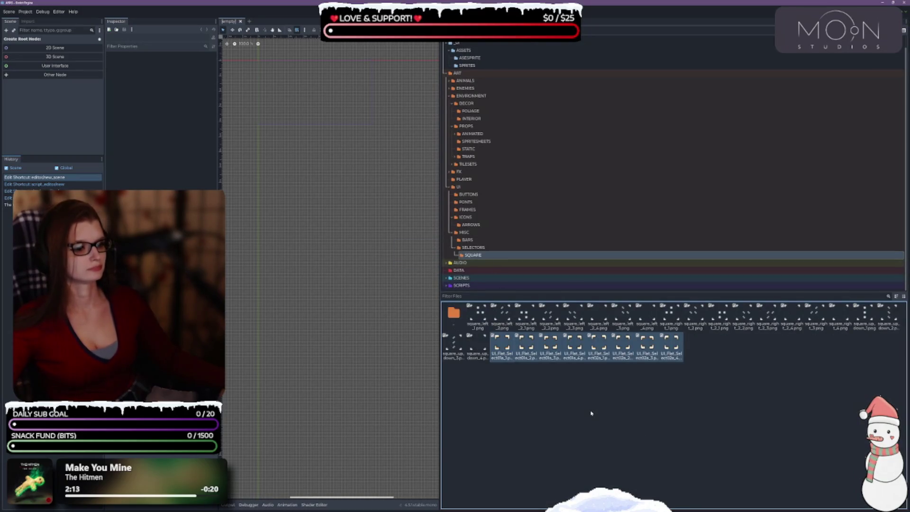
Select all the remaining icon and toggle sprites in SPRITES
click(658, 65)
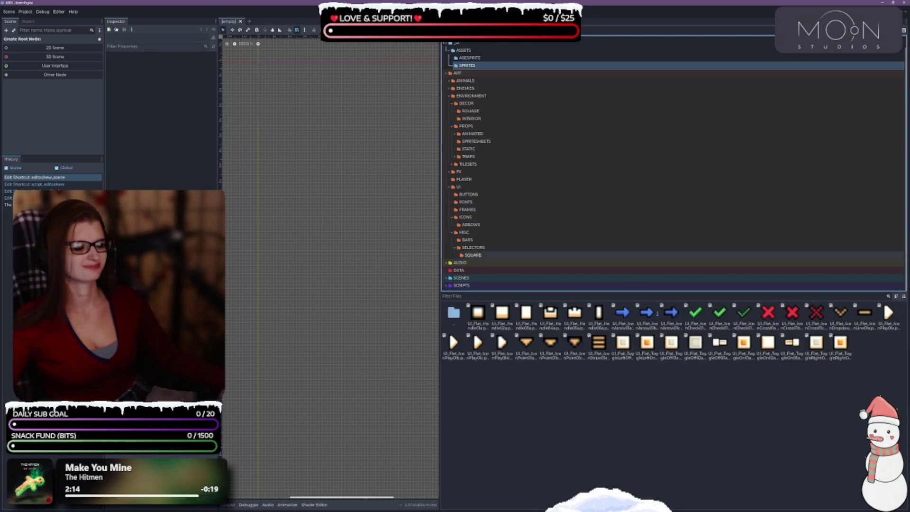
click(795, 431)
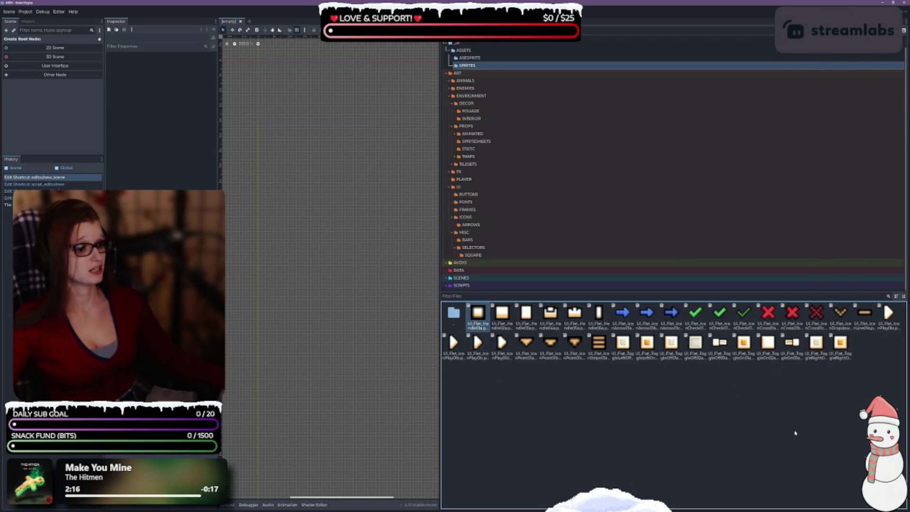
shift+click(839, 353)
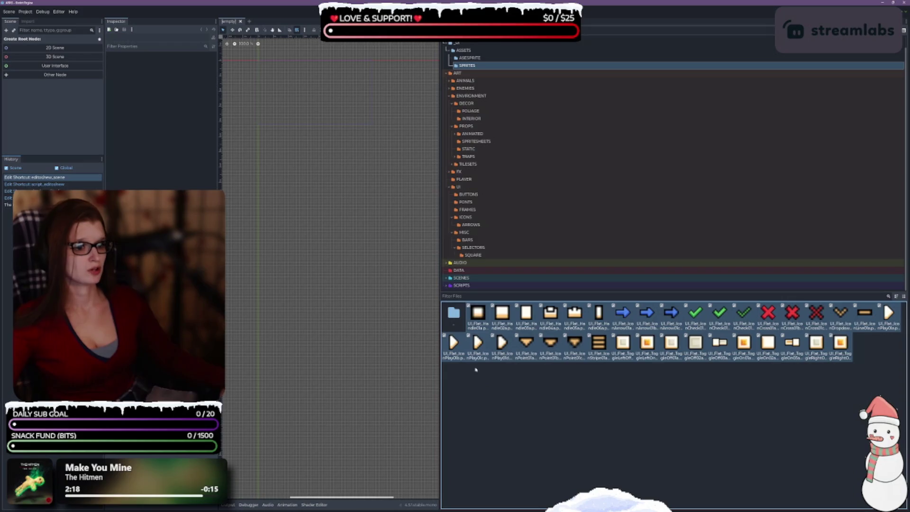
Move the remaining sprites into ICONS, then delete the empty SPRITES folder
mouse_move(478, 342)
mouse_down()
mouse_move(477, 221)
mouse_move(470, 217)
mouse_up()
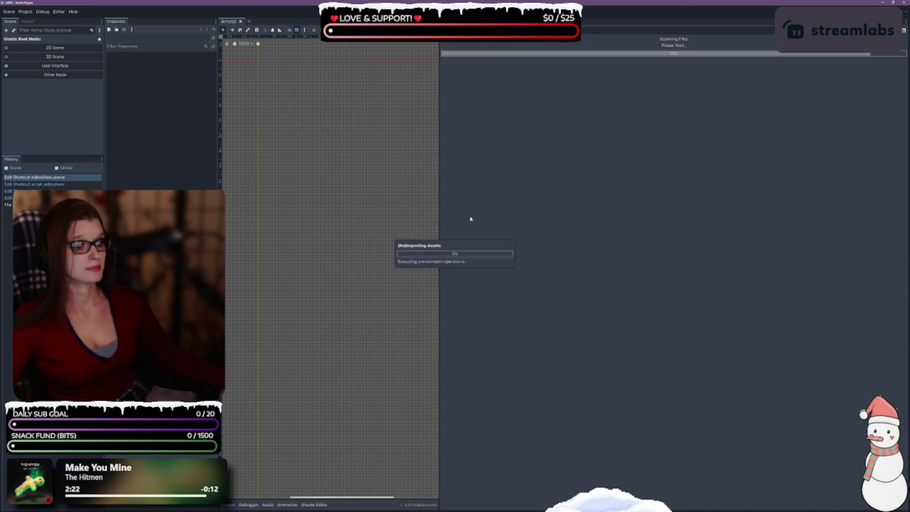
click(467, 65)
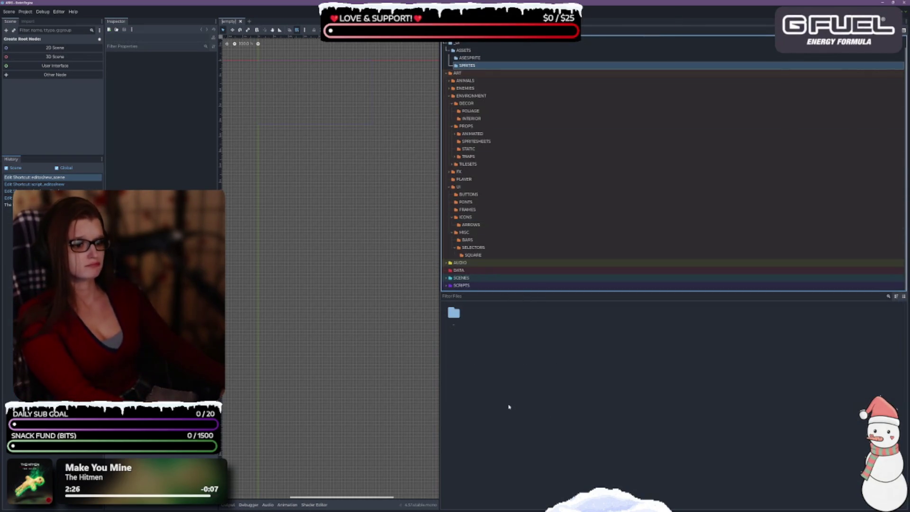
key(Delete)
key(Return)
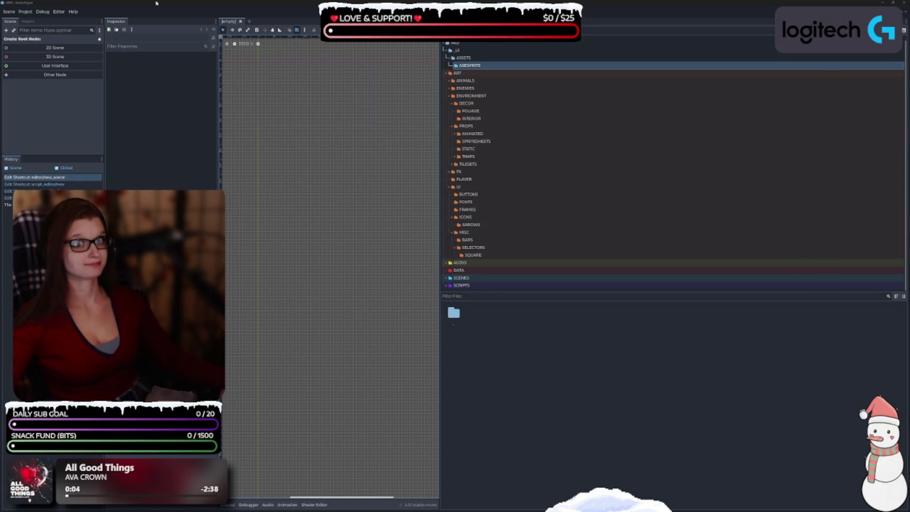
click(483, 58)
click(483, 66)
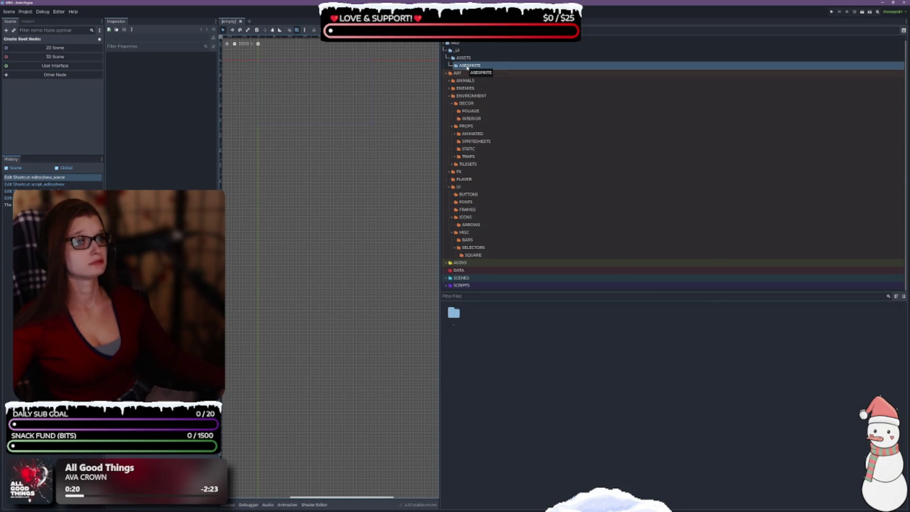
Drag the ASESPRITE folder from ASSETS onto ART/UI, next to BUTTONS and FONTS
mouse_move(467, 67)
mouse_down()
mouse_move(502, 235)
mouse_move(464, 203)
mouse_move(470, 189)
mouse_up()
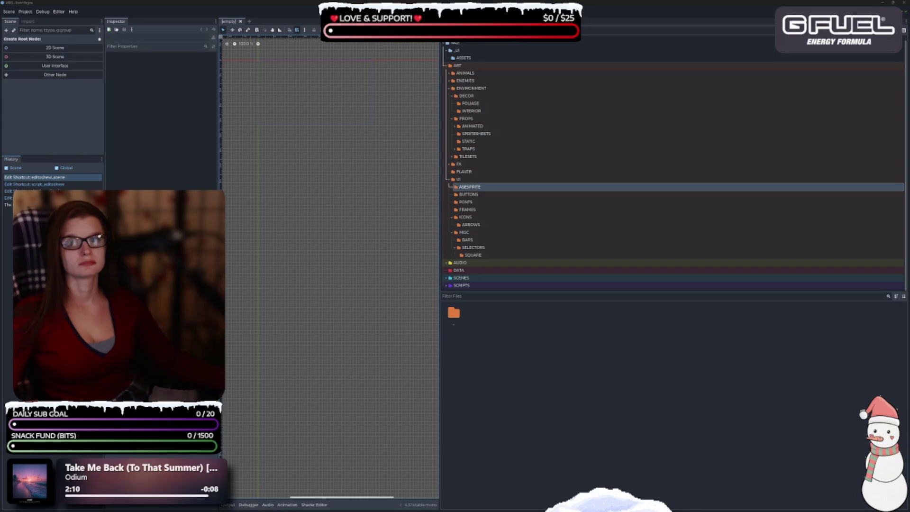
Refocus the editor so the FileSystem rescans and ASESPRITE disappears from ART/UI
click(559, 217)
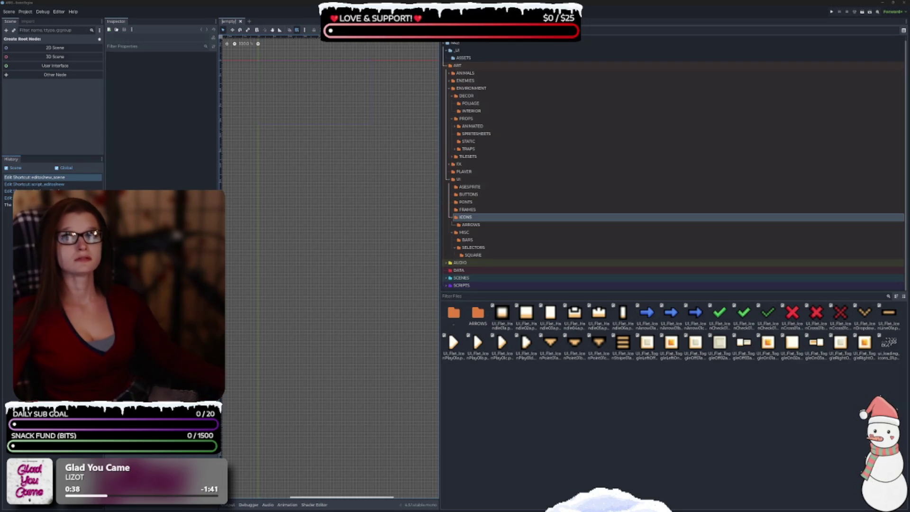
click(550, 425)
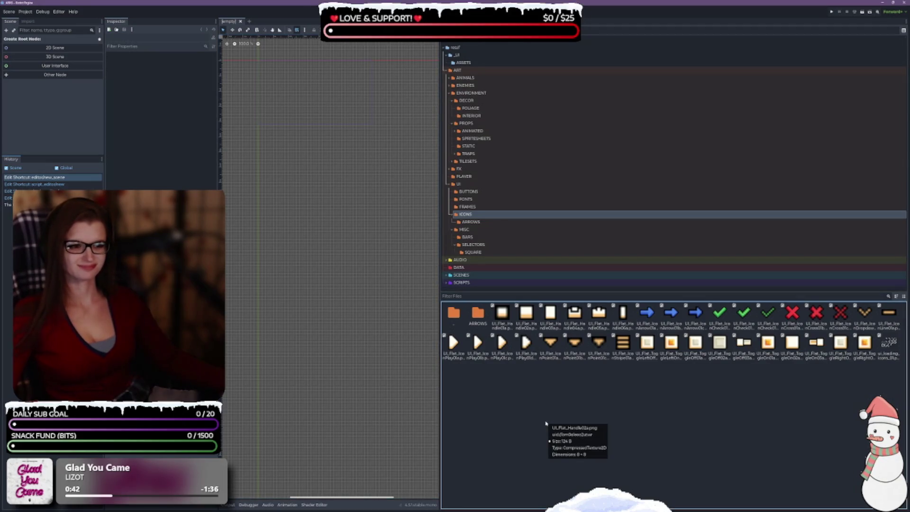
click(471, 108)
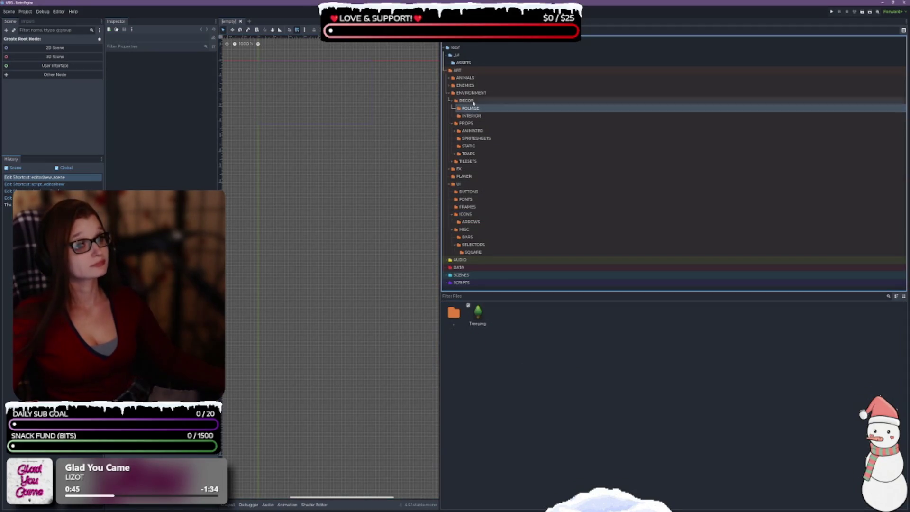
Delete the ASSETS folder from the project
click(467, 61)
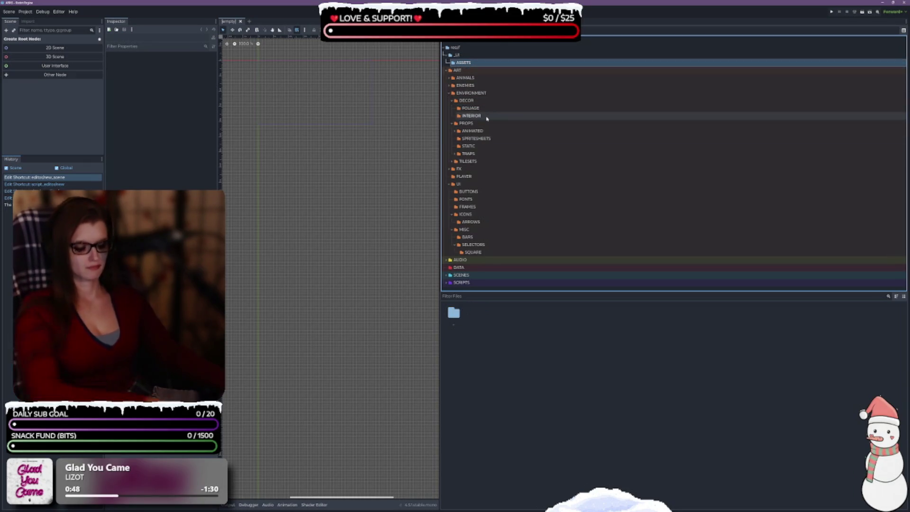
key(Delete)
key(Return)
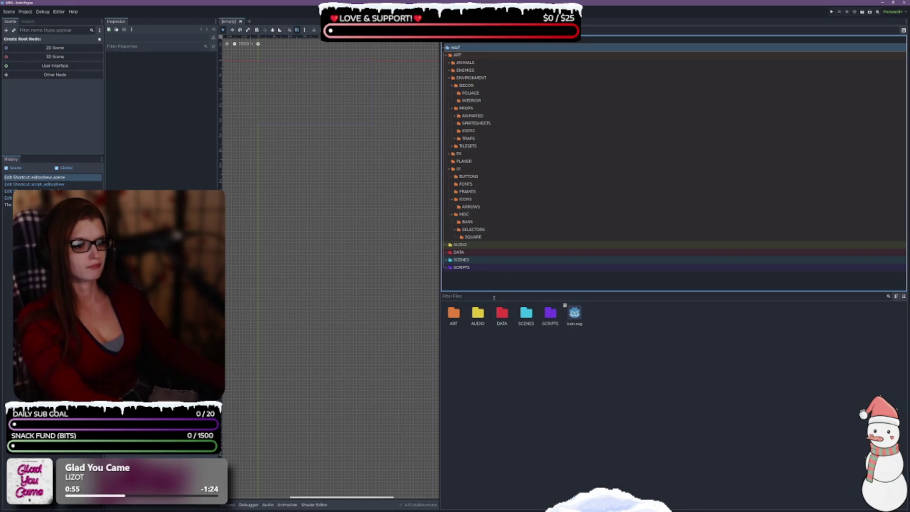
Enlarge the FileSystem folder tree and briefly check the ANIMALS folder
drag(490, 290, 493, 392)
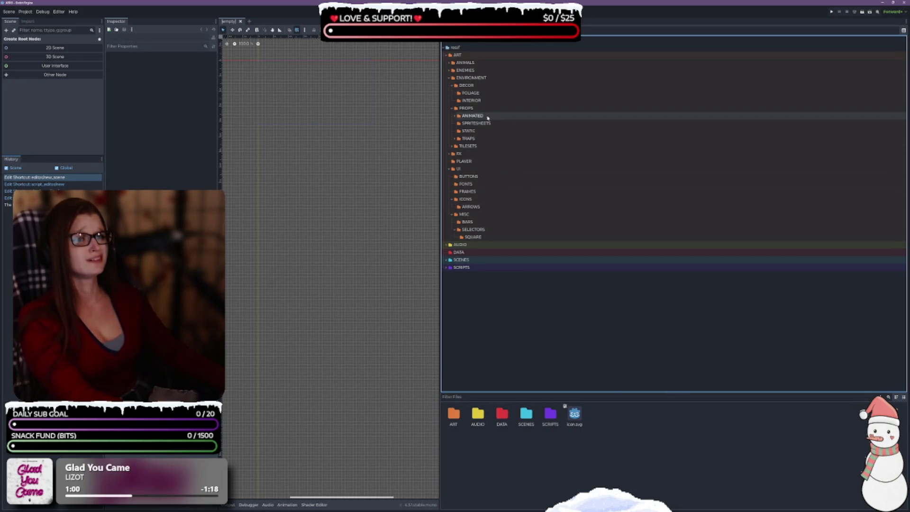
click(450, 63)
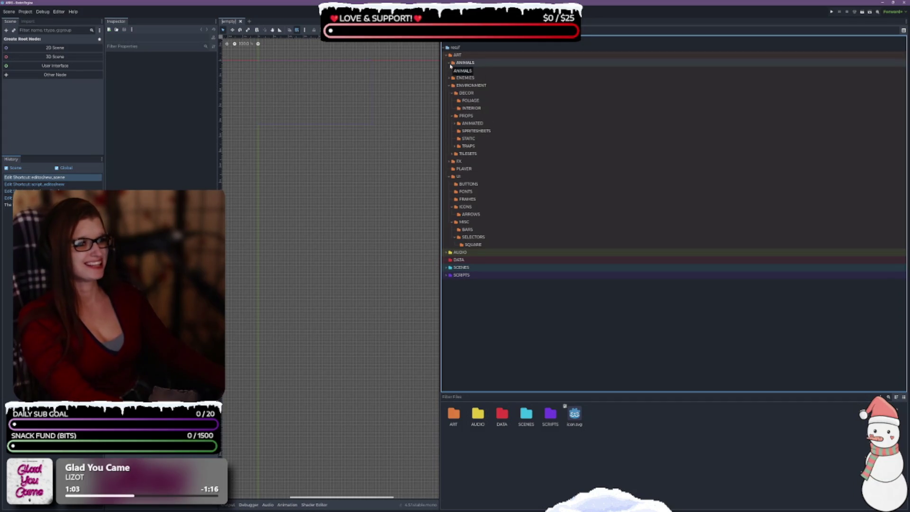
click(478, 64)
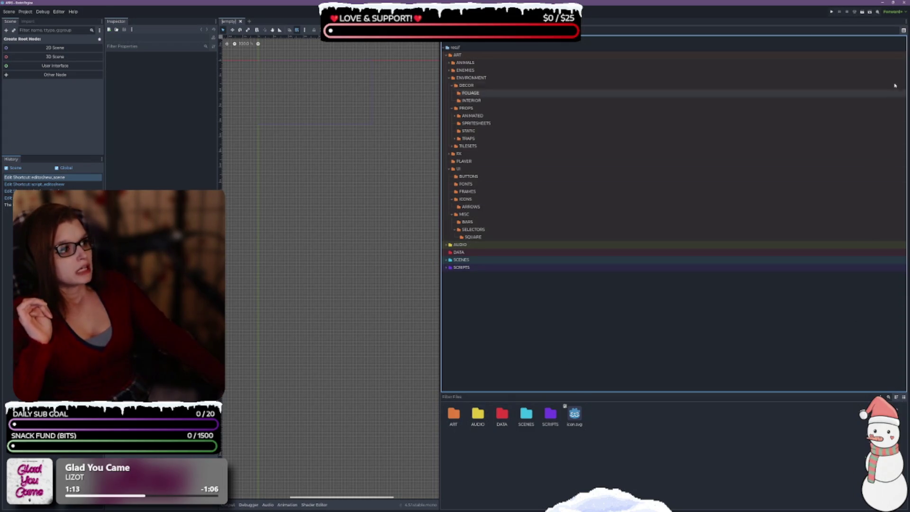
Switch to a single file-listing tree, collapse ICONS, UI, PROPS and ENVIRONMENT, and select spr_shadow.png
click(904, 30)
click(903, 31)
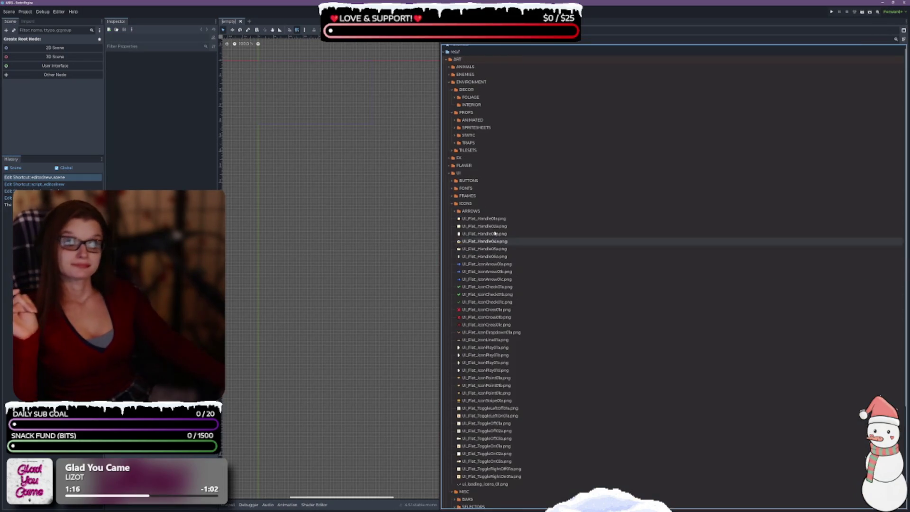
click(451, 203)
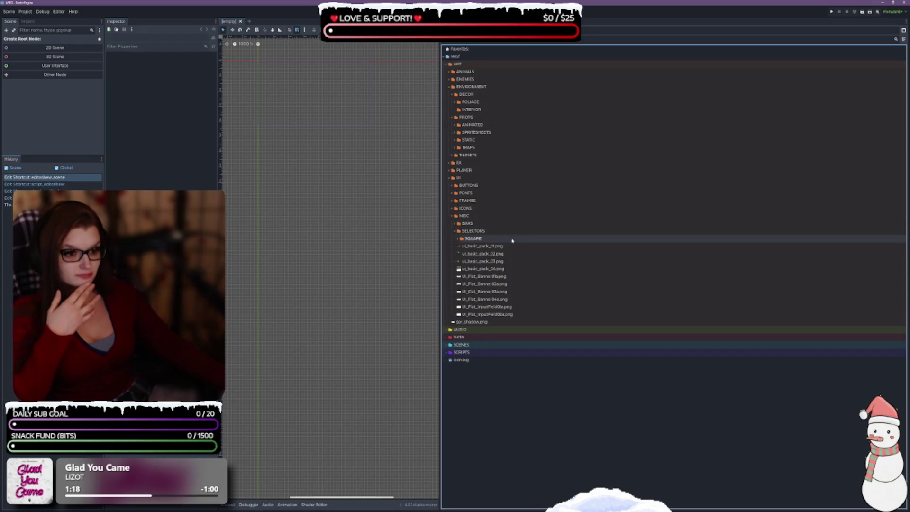
click(450, 177)
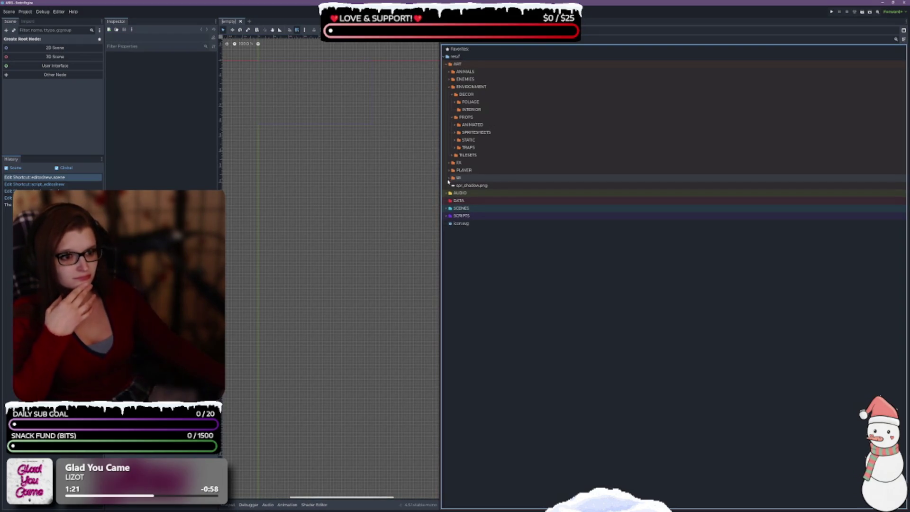
click(452, 117)
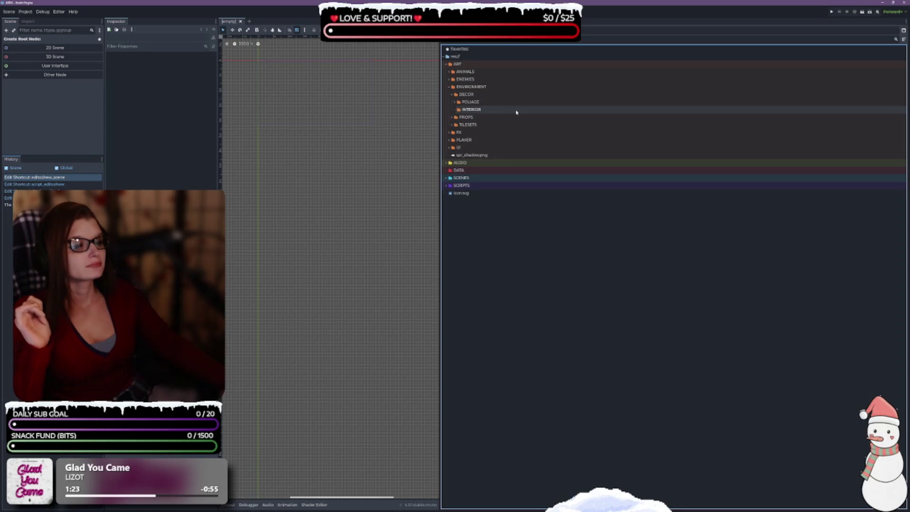
click(449, 87)
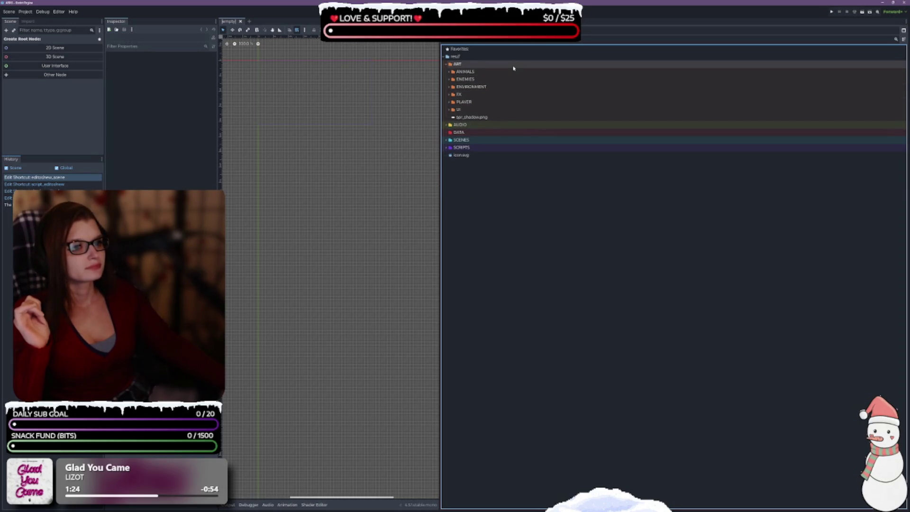
click(523, 117)
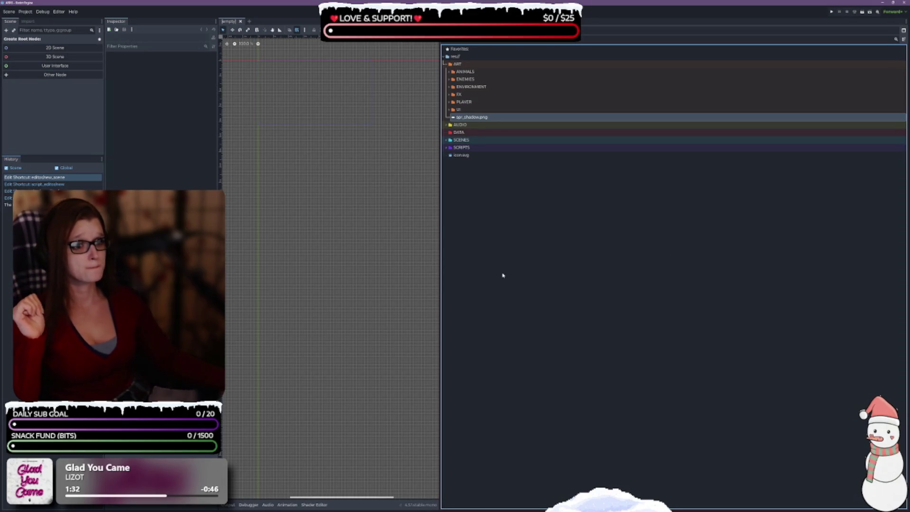
Browse the ANIMALS folder and the ENVIRONMENT/DECOR subfolders FOLIAGE and INTERIOR
click(493, 72)
click(449, 72)
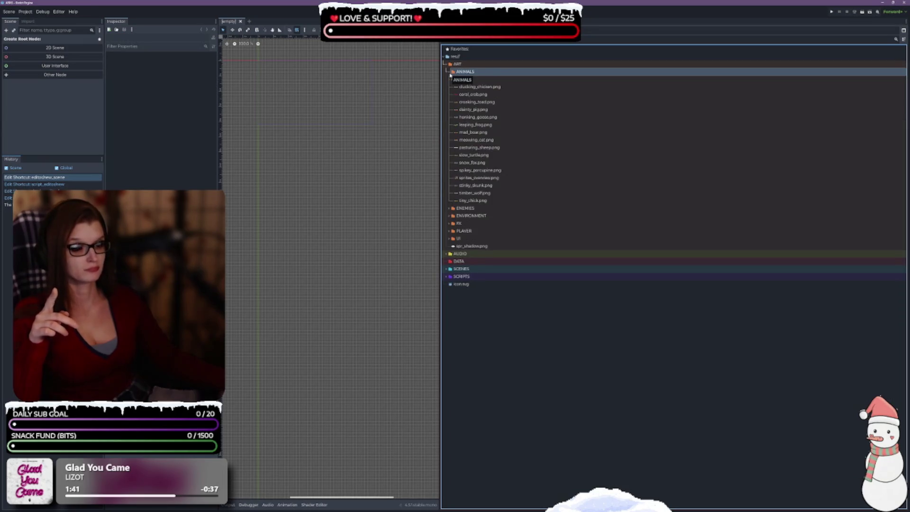
click(449, 73)
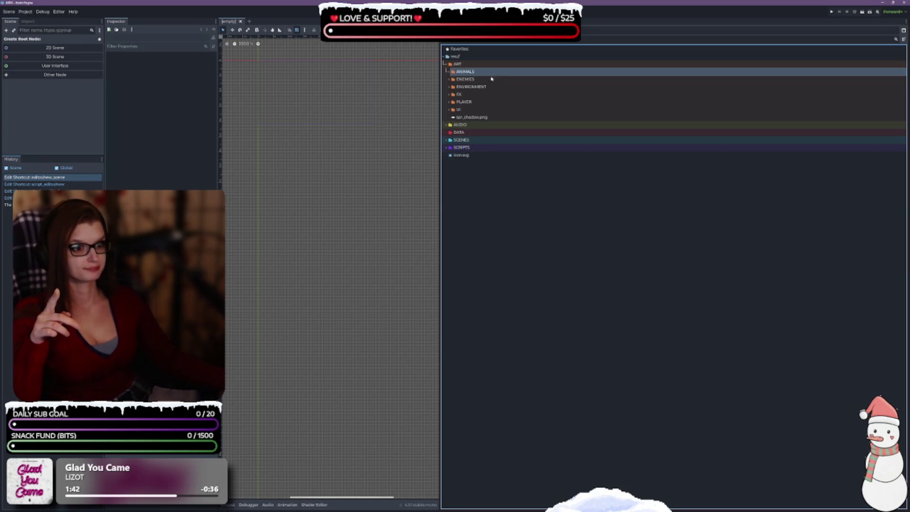
click(453, 88)
click(448, 88)
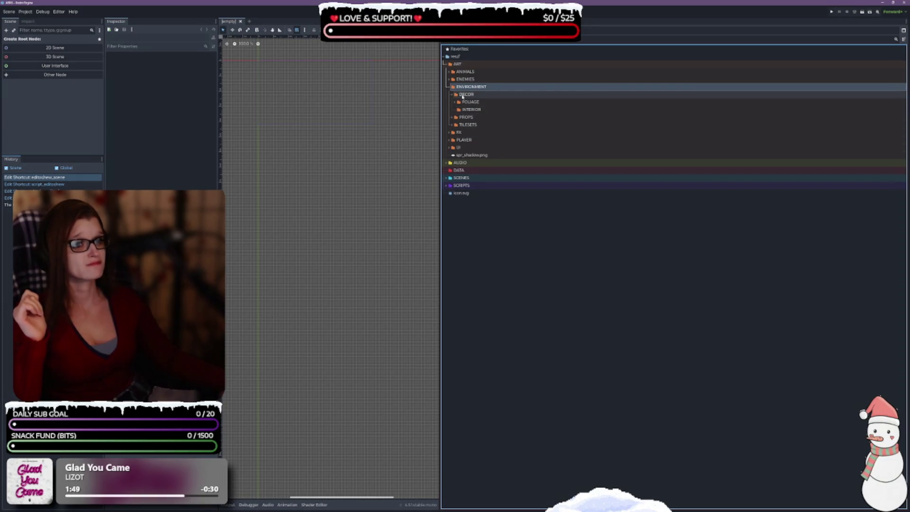
click(453, 94)
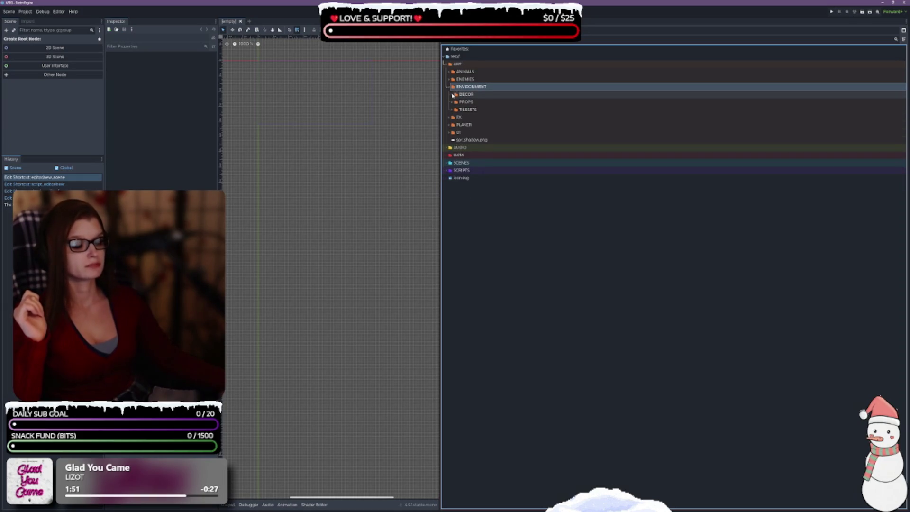
click(452, 94)
click(453, 101)
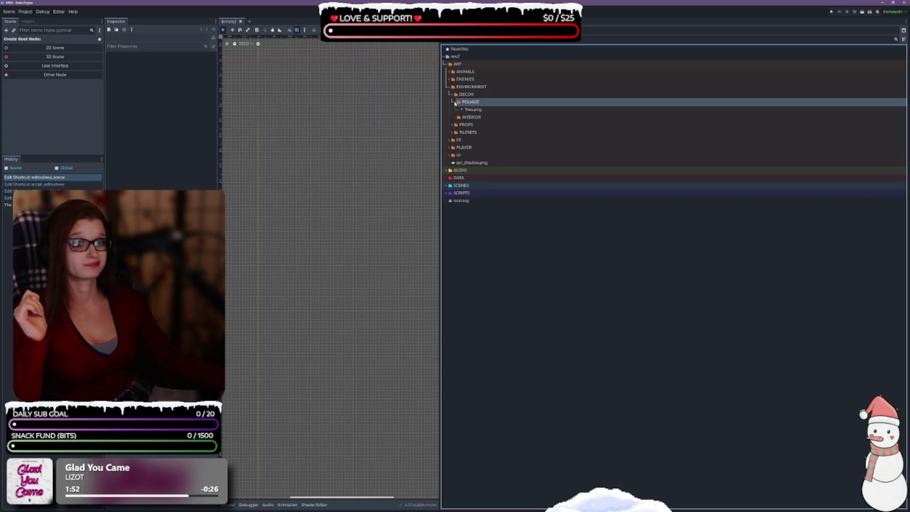
click(453, 94)
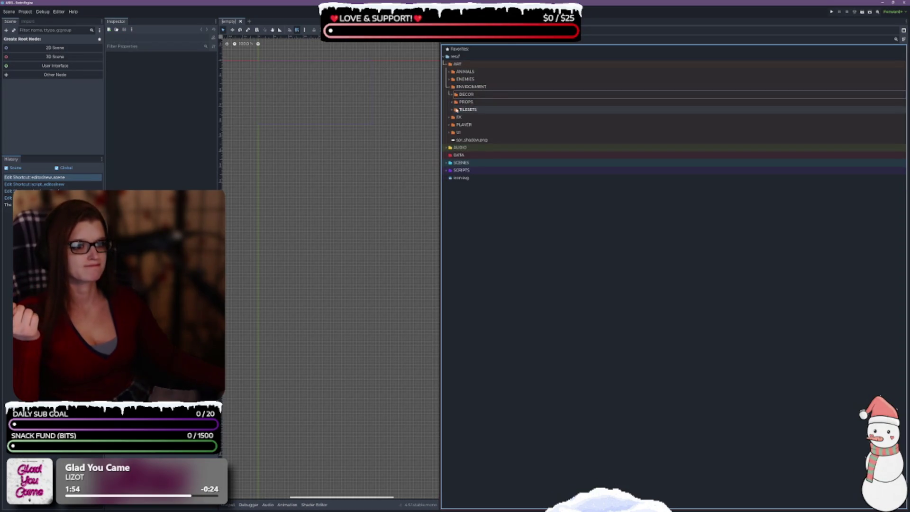
Inspect the PROPS subfolders including TRAPS, then the TILESETS folder, collapsing each afterwards
click(452, 102)
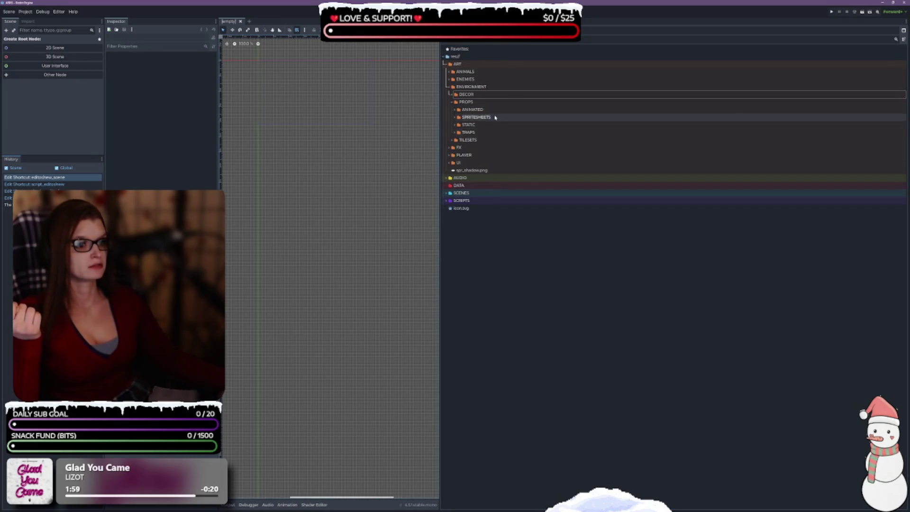
double_click(474, 132)
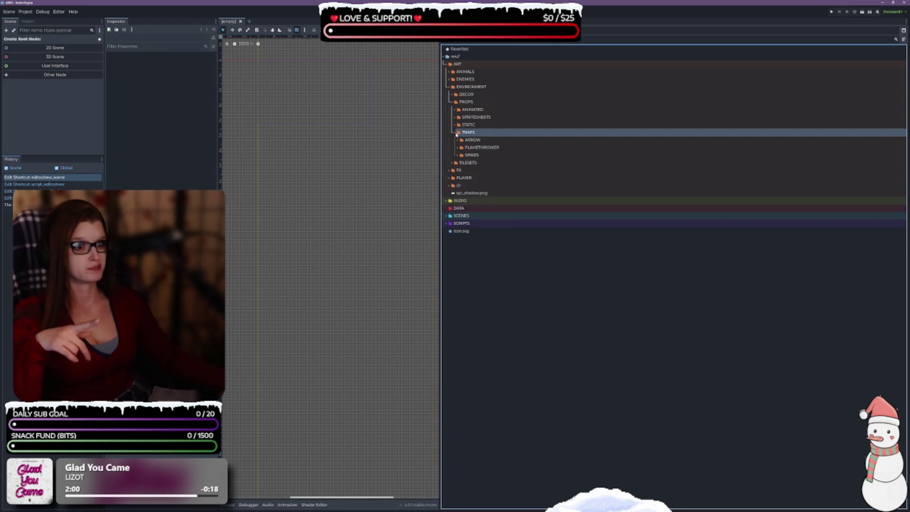
click(456, 133)
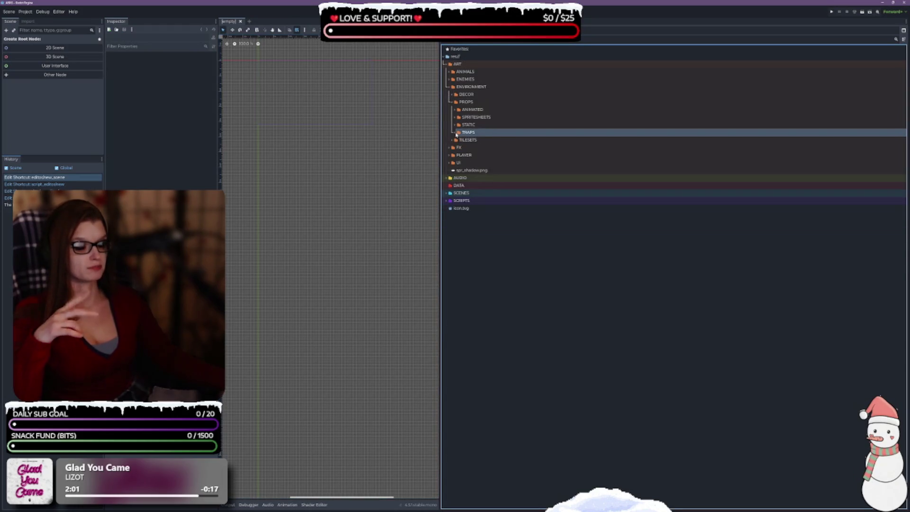
click(455, 104)
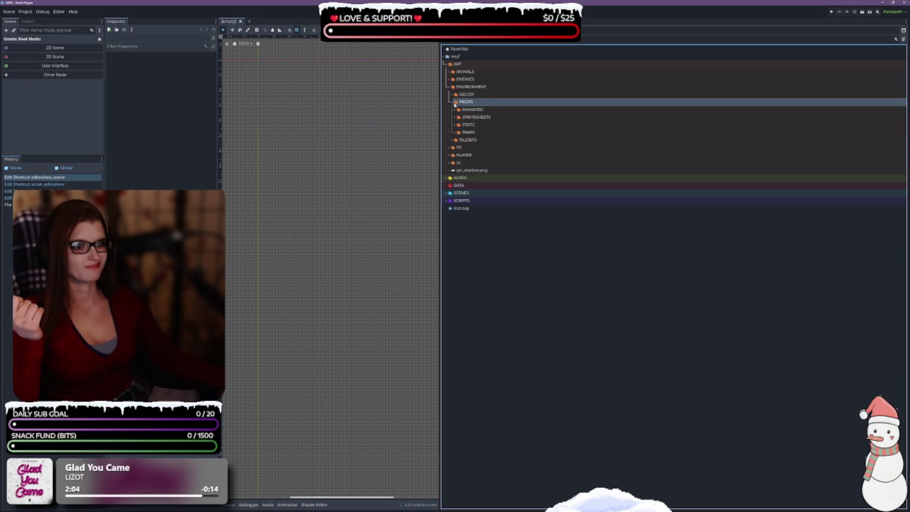
click(452, 102)
click(452, 110)
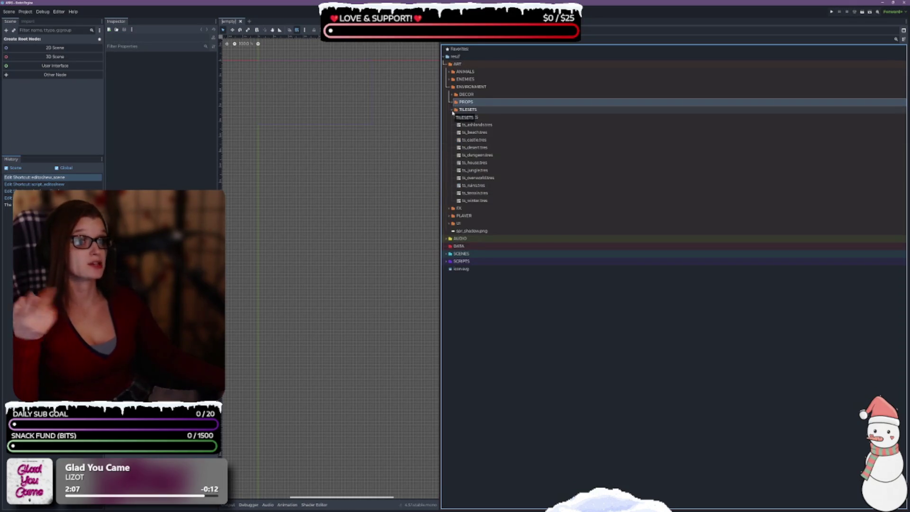
click(452, 110)
Review the FX, PLAYER and UI art folders, then collapse FX and ENVIRONMENT
click(449, 117)
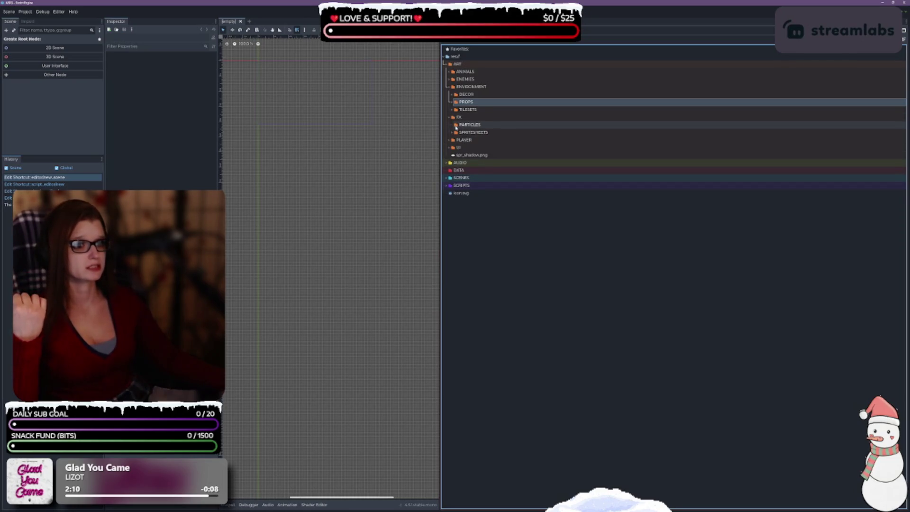
click(453, 132)
click(452, 133)
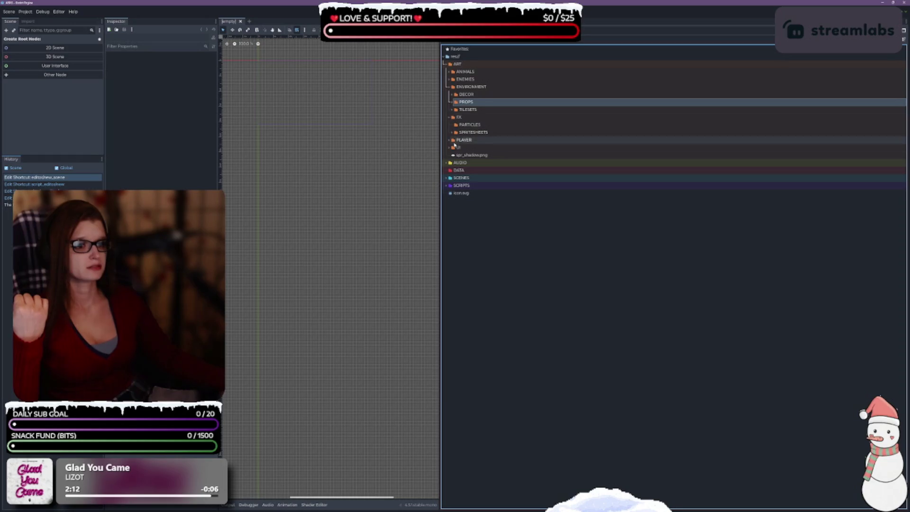
click(450, 141)
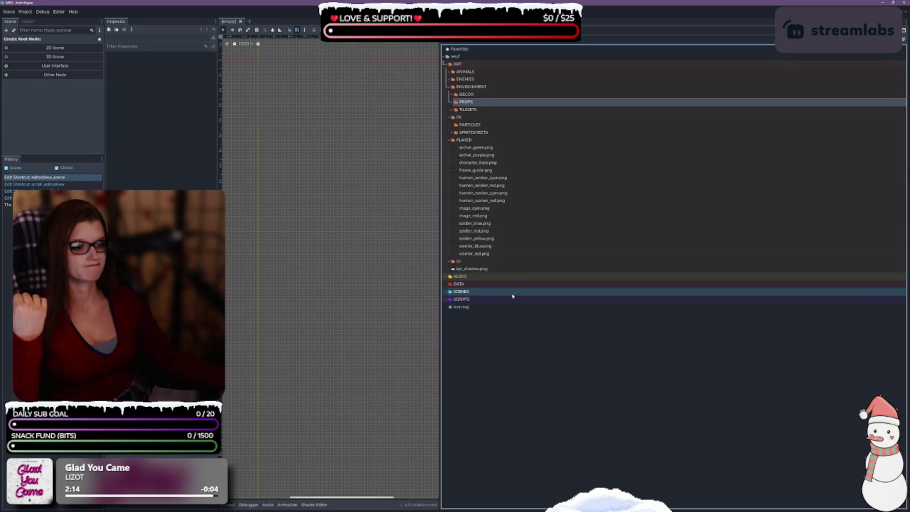
click(449, 262)
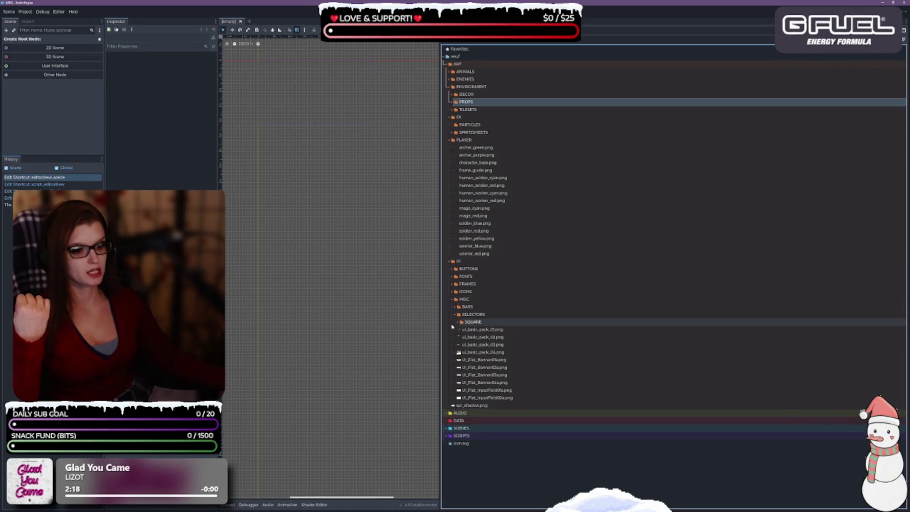
click(451, 299)
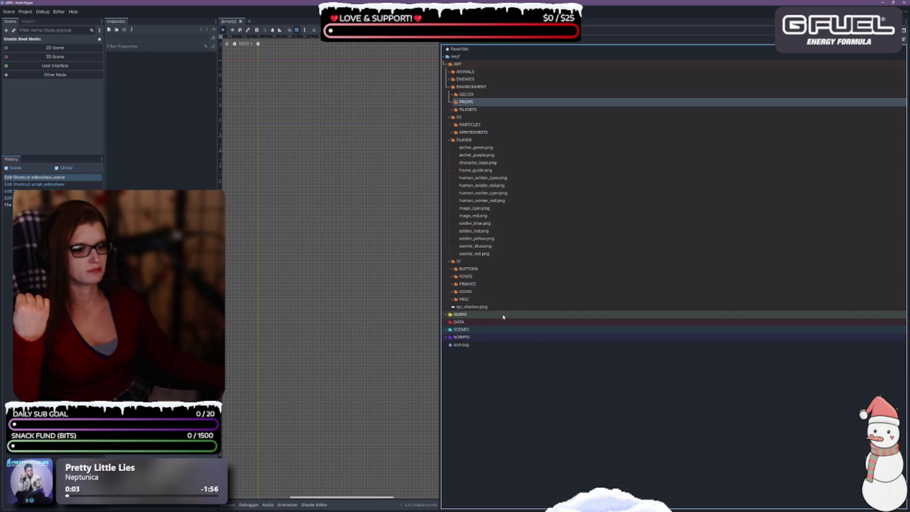
click(450, 262)
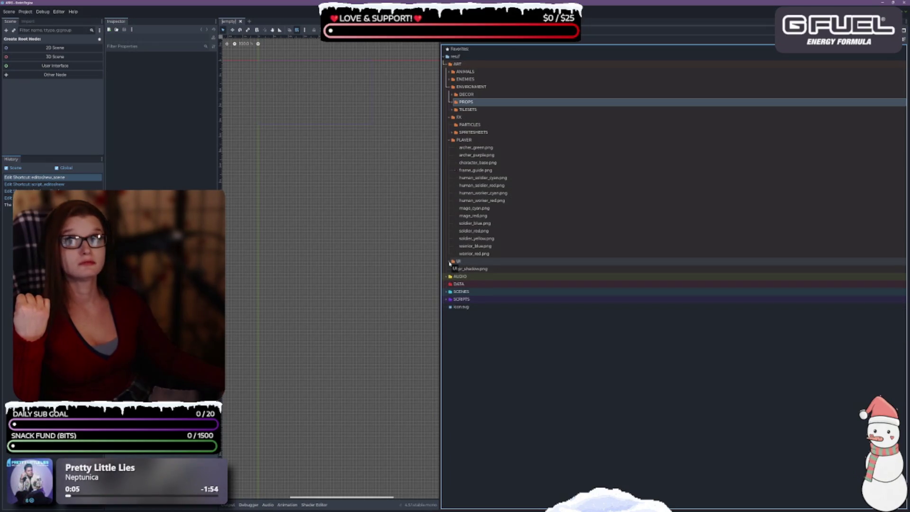
click(449, 141)
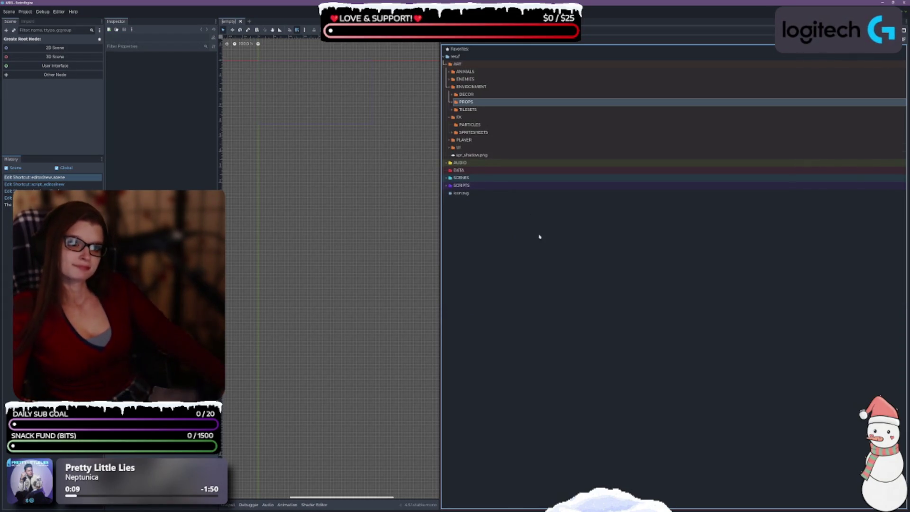
click(449, 117)
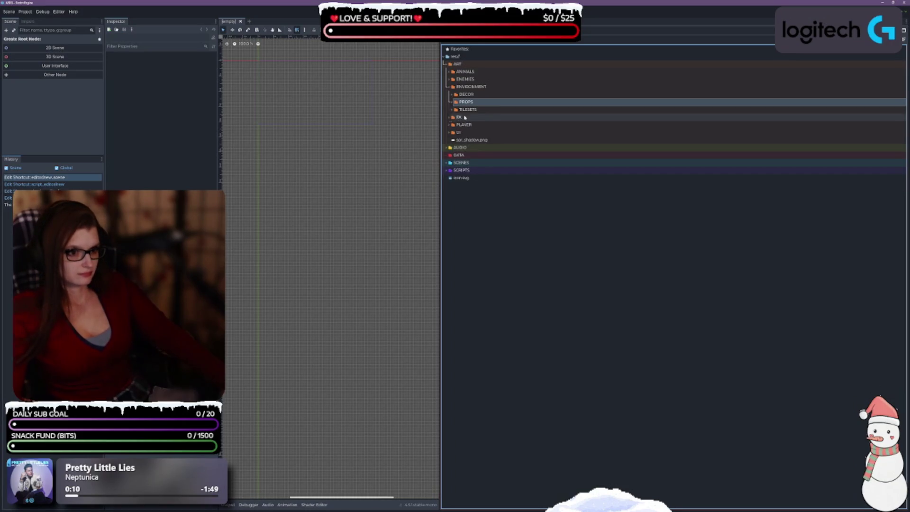
click(448, 87)
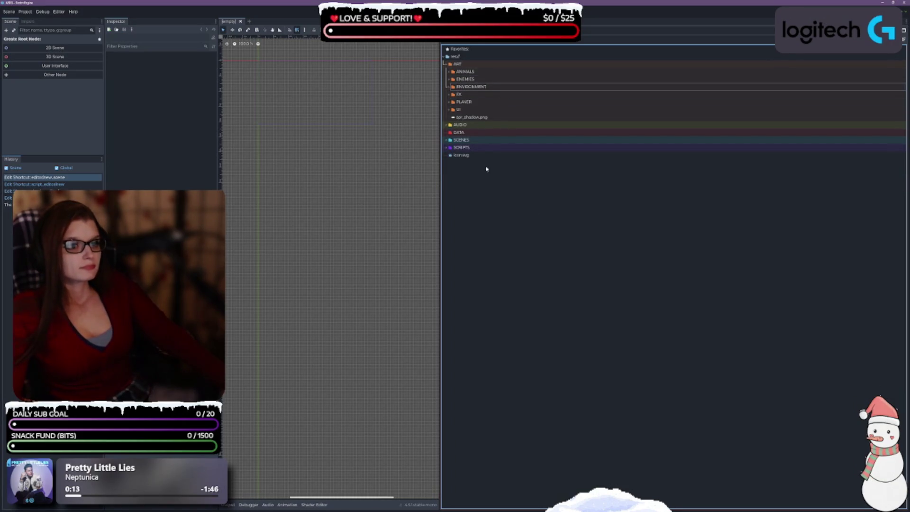
Browse the AUDIO MUSIC folder and the SFX subfolders UI, PLAYER, GENERIC and FOLLEY
click(448, 124)
click(449, 132)
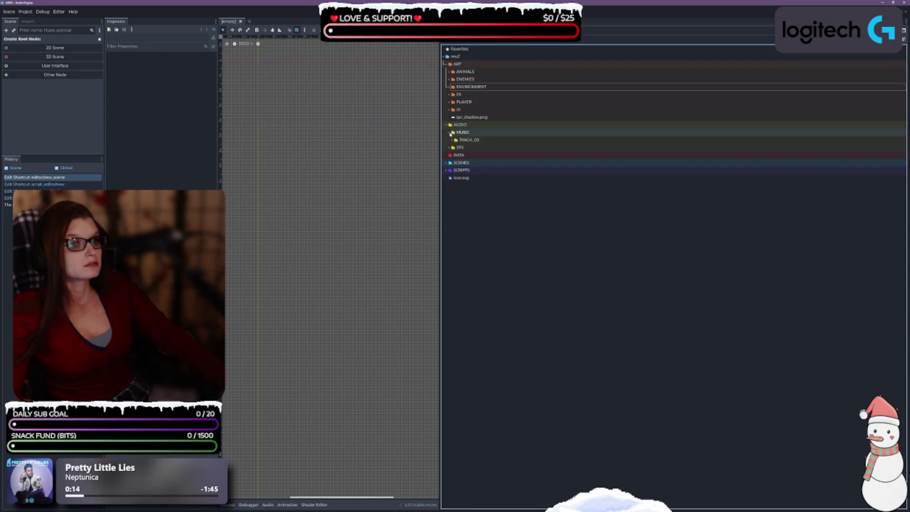
click(448, 132)
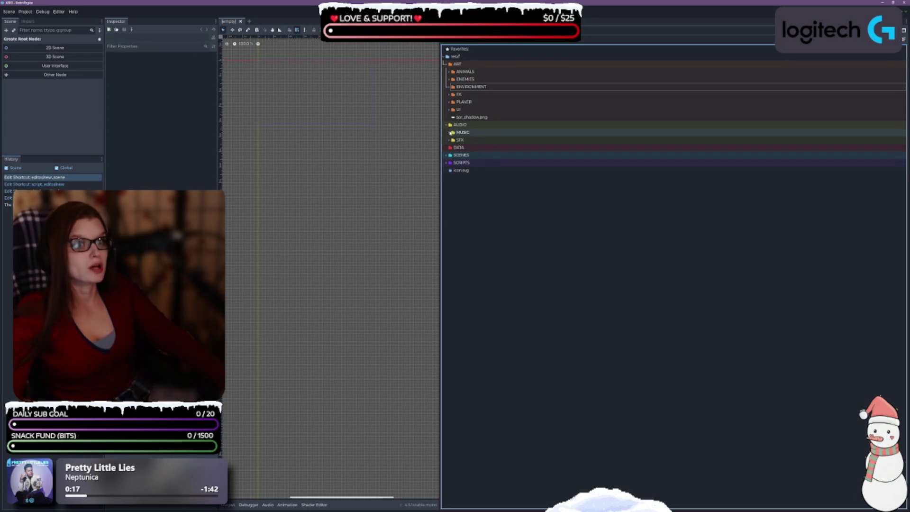
click(449, 140)
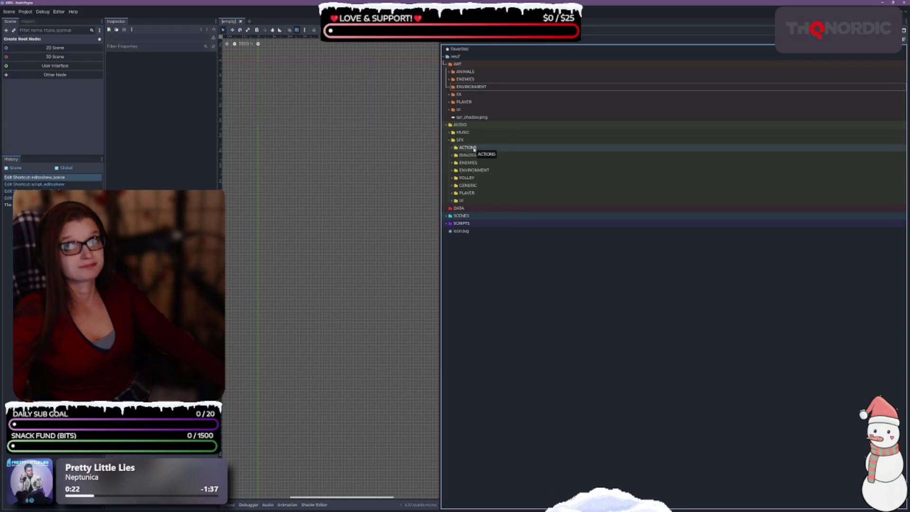
click(452, 201)
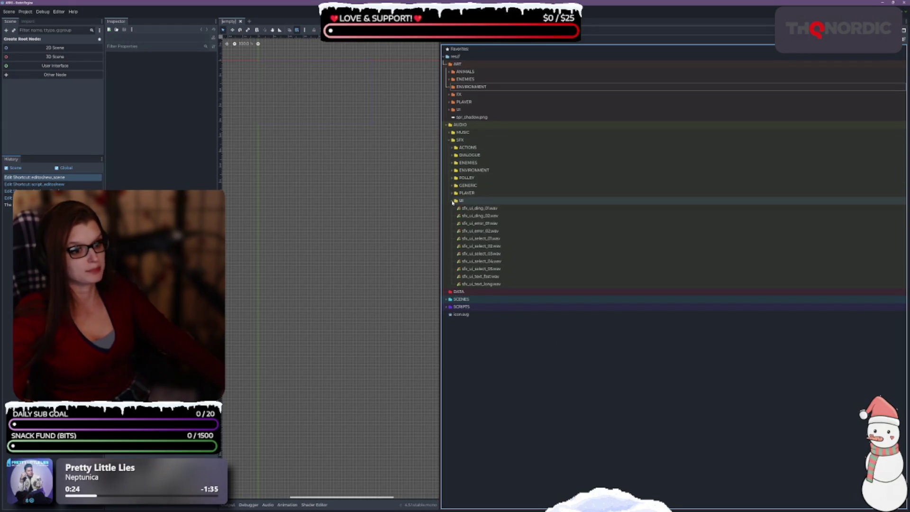
click(452, 201)
click(452, 193)
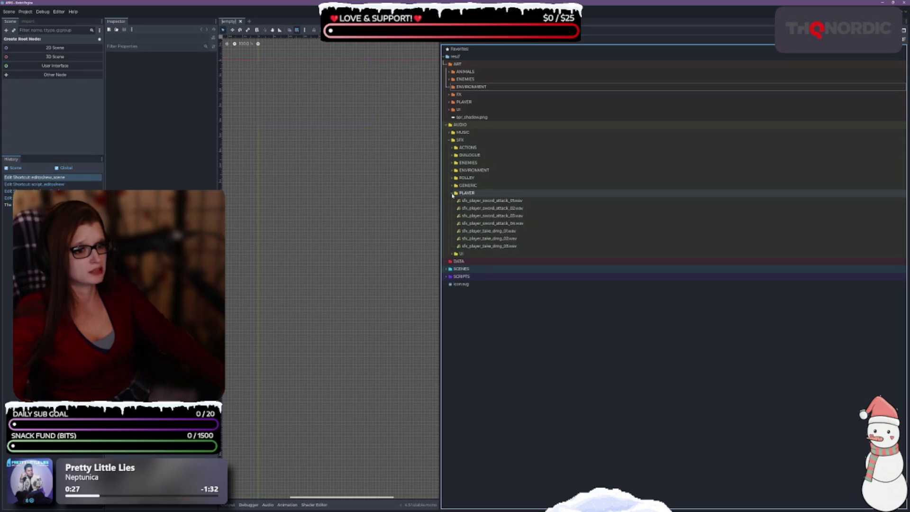
click(452, 193)
click(454, 185)
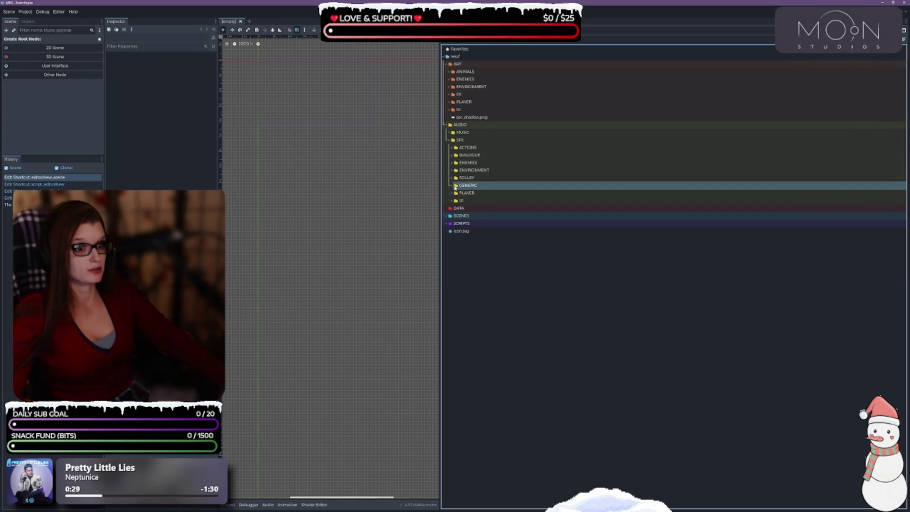
click(452, 178)
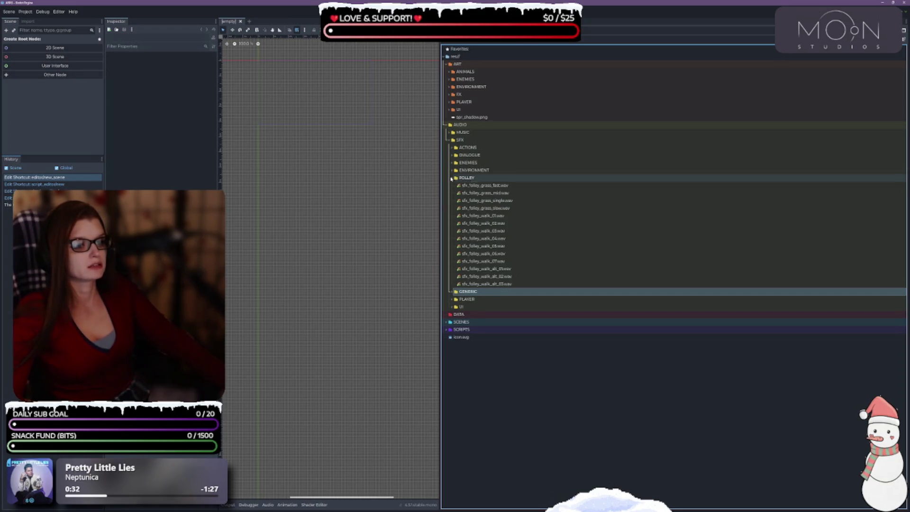
click(451, 179)
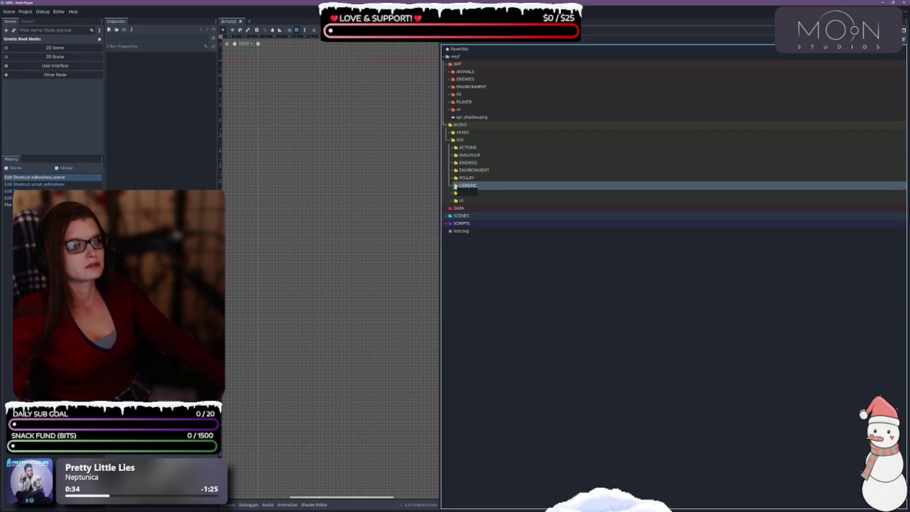
Expand SFX/ENVIRONMENT and review its sound files from sfx_door_close_1.mp3 to sfx_env_torch_01.wav
click(452, 170)
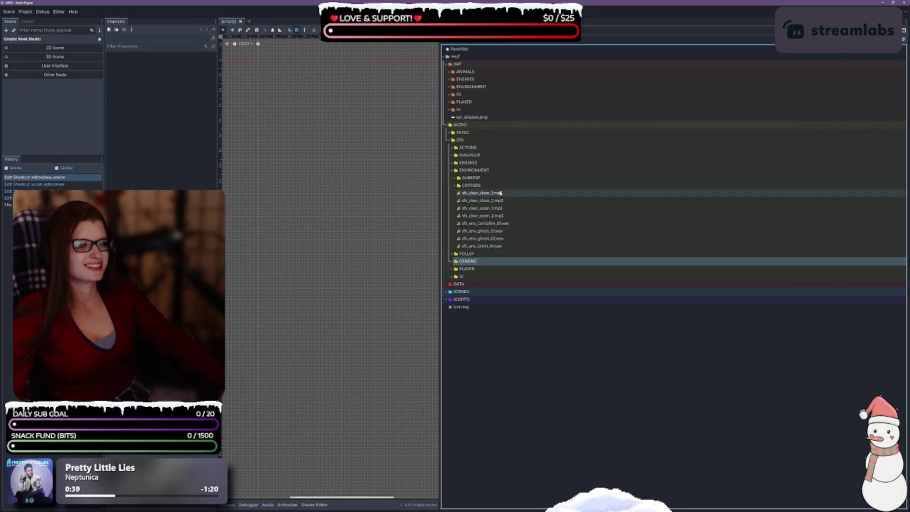
click(531, 194)
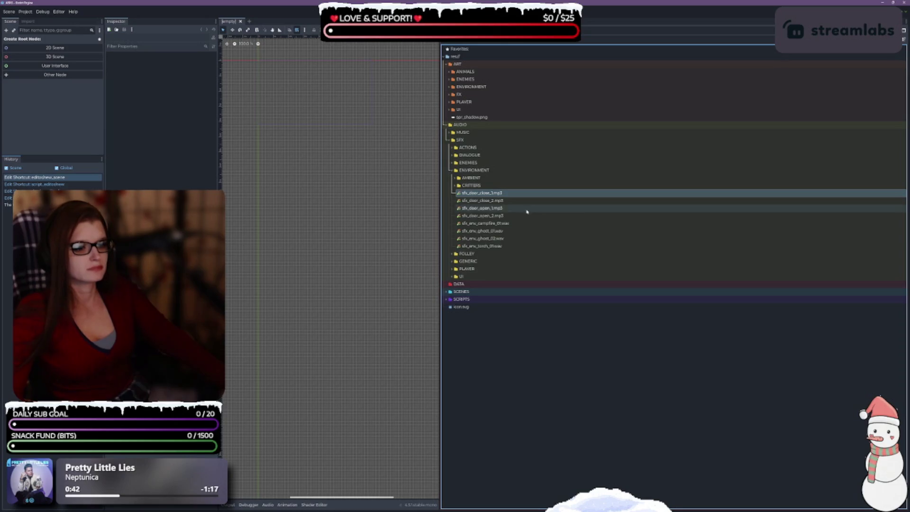
shift+click(522, 246)
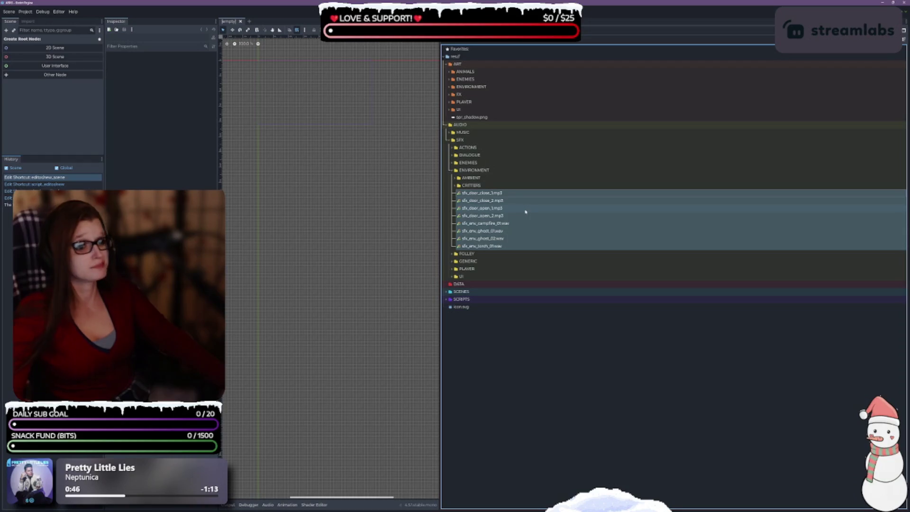
click(523, 350)
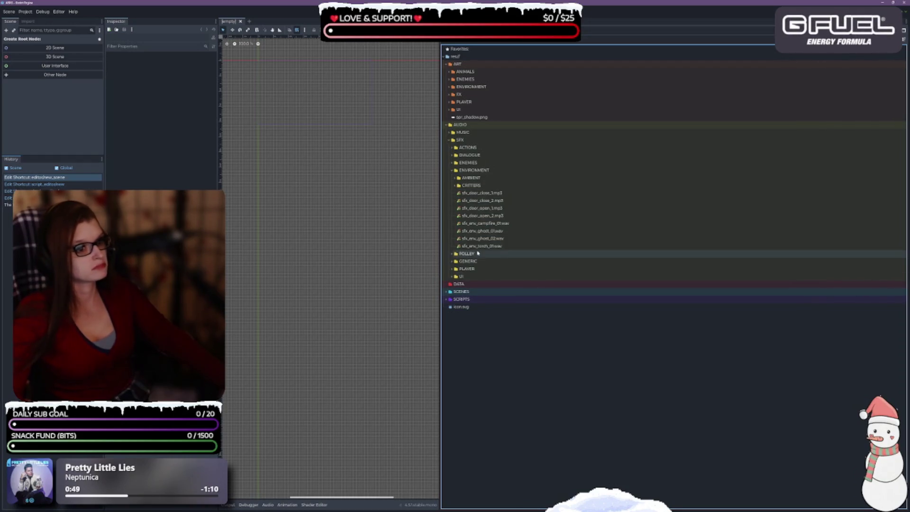
Create a new folder named PROPS inside SFX/ENVIRONMENT
right_click(488, 171)
mouse_move(545, 176)
click(575, 177)
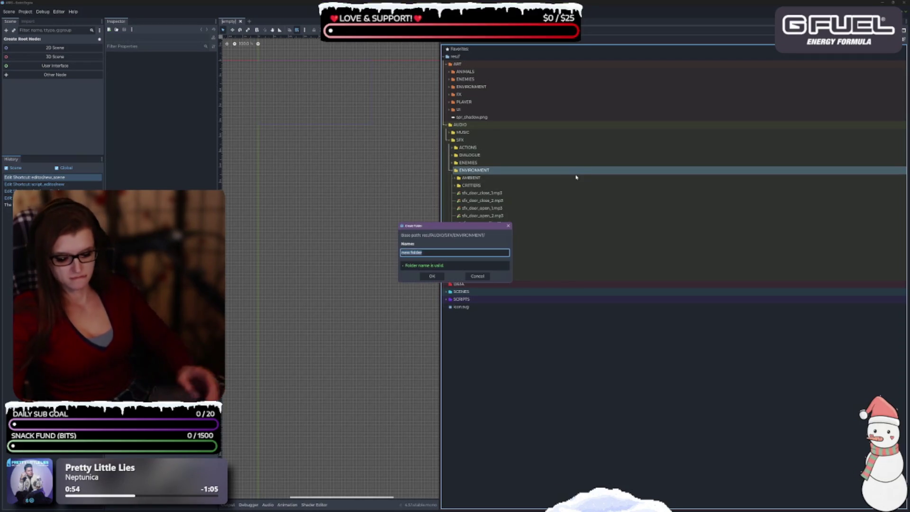
text(S)
key(Return)
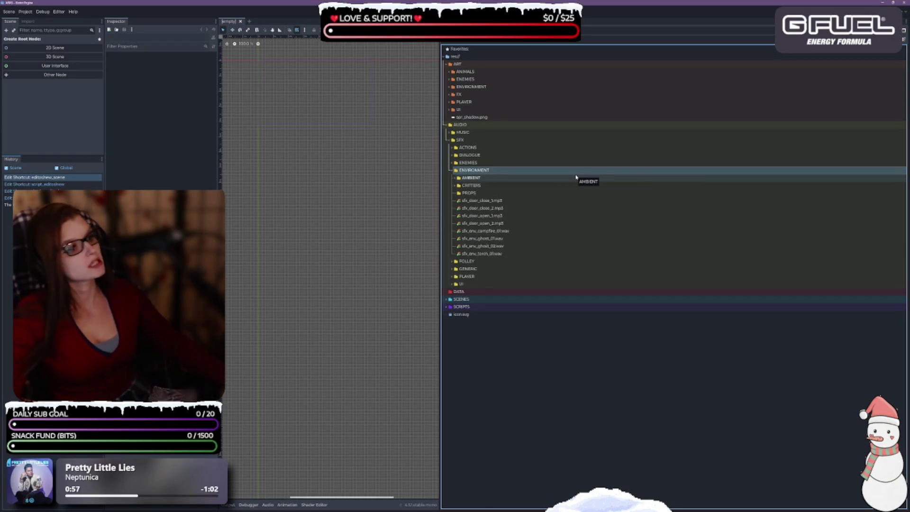
Move the door, campfire and torch sounds into PROPS, leaving both ghost sounds in ENVIRONMENT
shift+click(507, 255)
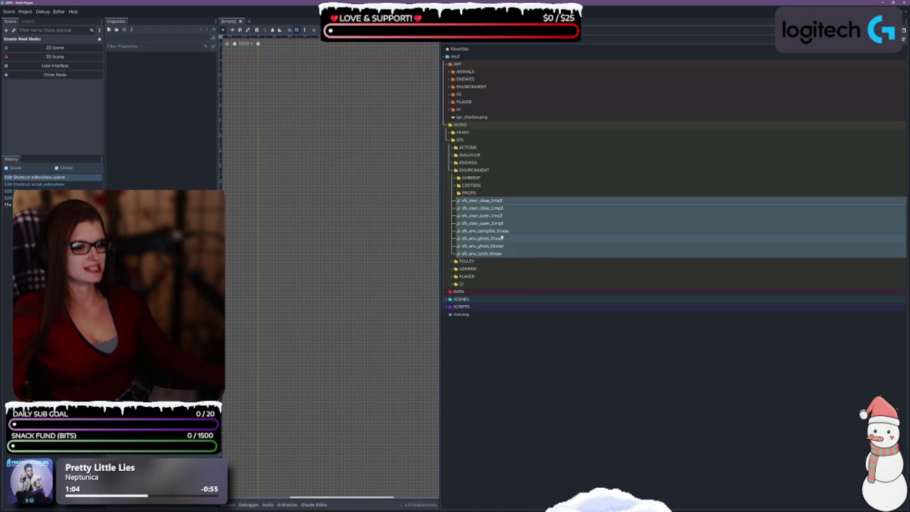
ctrl+click(499, 239)
ctrl+click(500, 246)
mouse_move(549, 233)
mouse_down()
mouse_move(479, 238)
mouse_move(472, 195)
mouse_up()
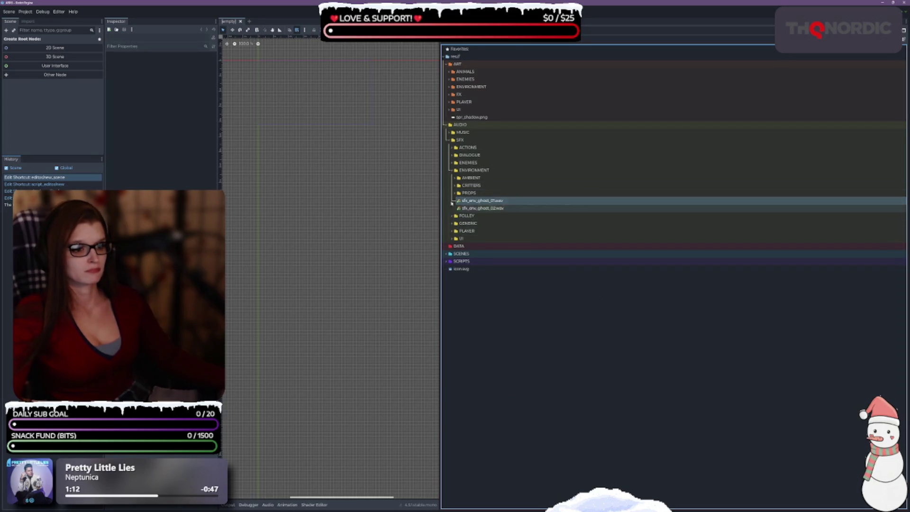
click(488, 209)
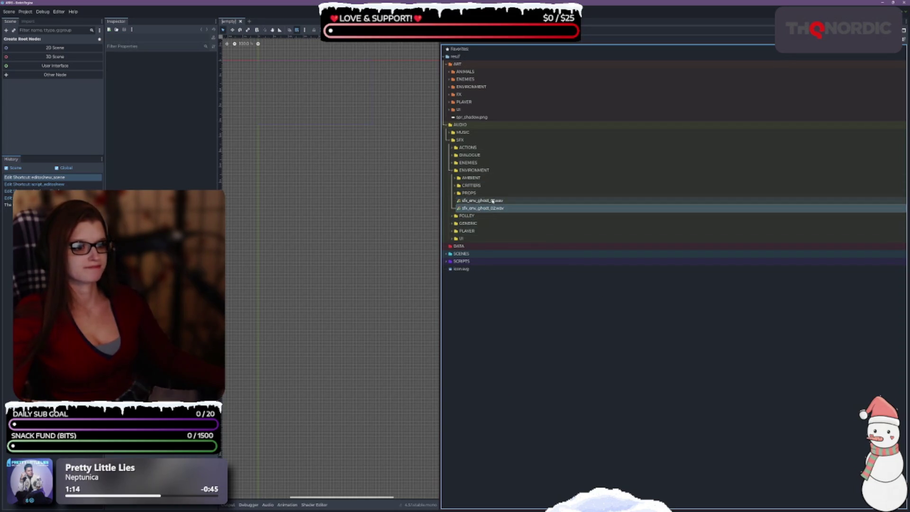
mouse_move(468, 208)
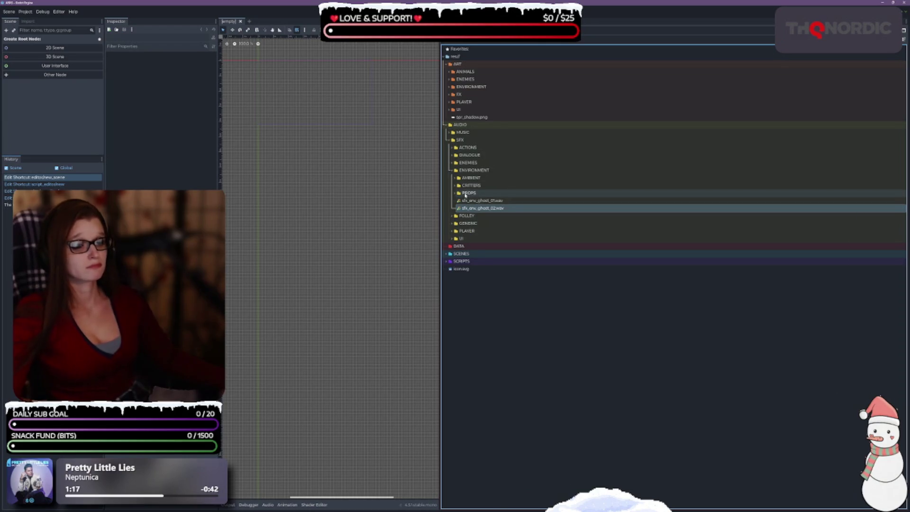
Check the SFX ENEMIES and ACTIONS sounds, then collapse SFX and AUDIO
click(452, 163)
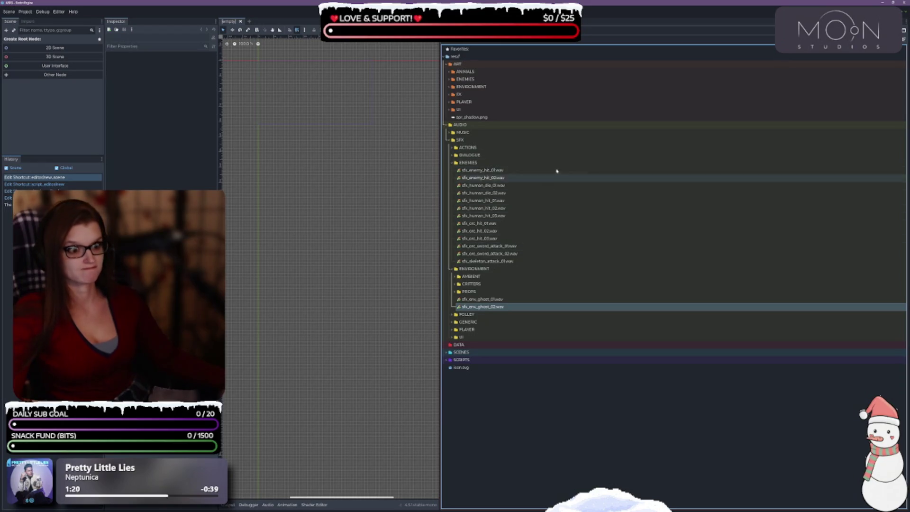
click(452, 163)
click(453, 147)
click(453, 148)
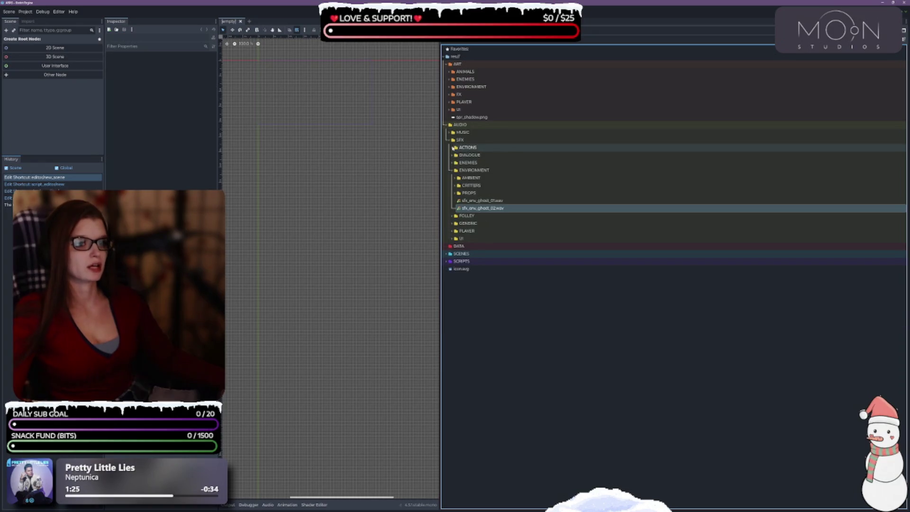
click(453, 148)
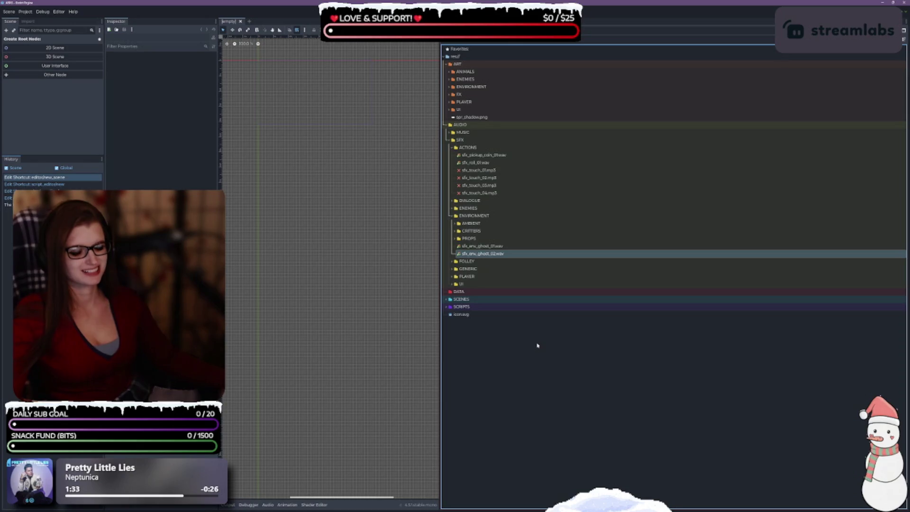
click(452, 140)
click(447, 124)
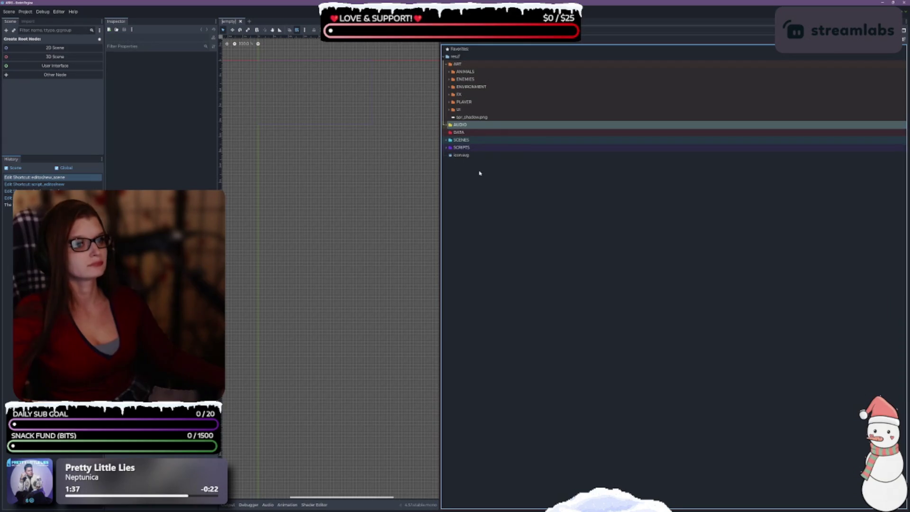
Expand SCENES > ITEMS > CHESTS > CHEST_01 and split the file panel into tree and grid
click(446, 140)
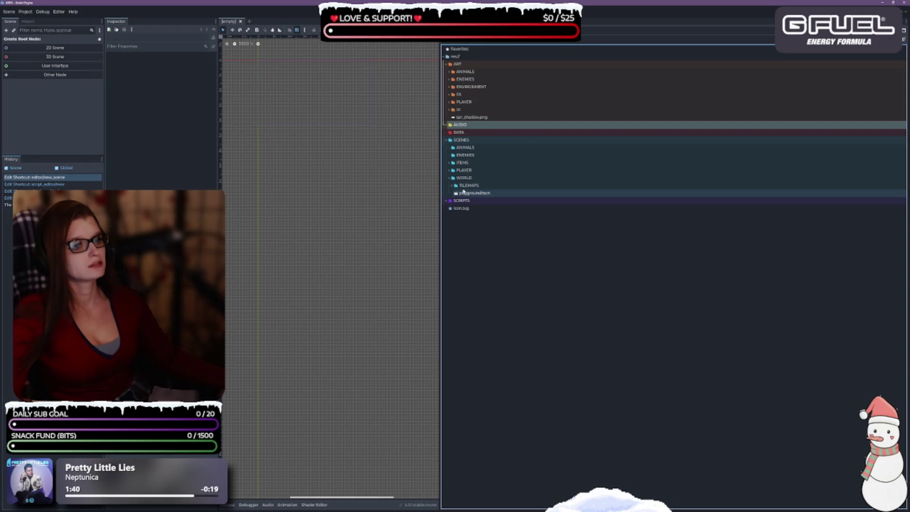
click(449, 163)
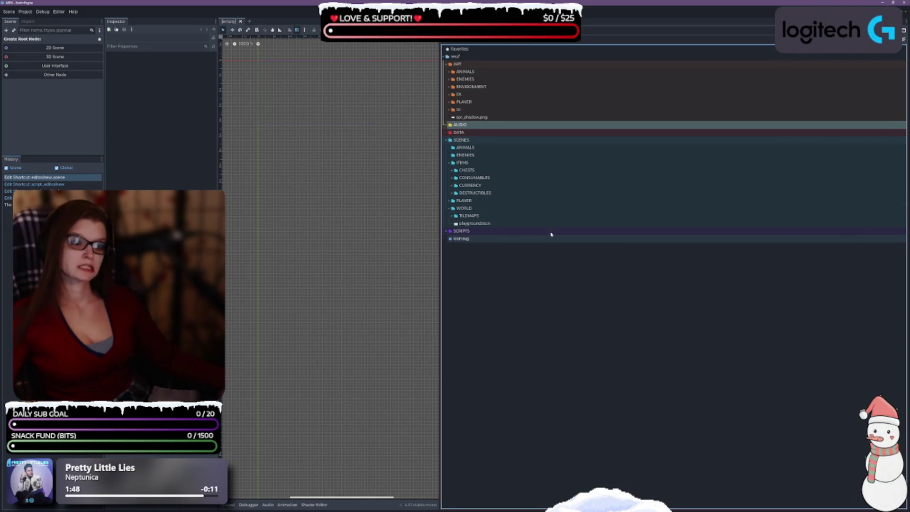
double_click(459, 170)
click(460, 178)
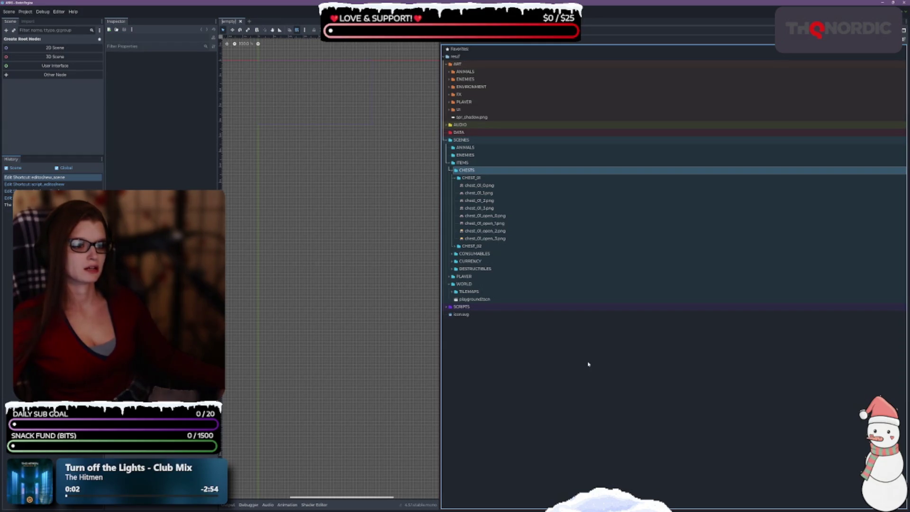
click(904, 31)
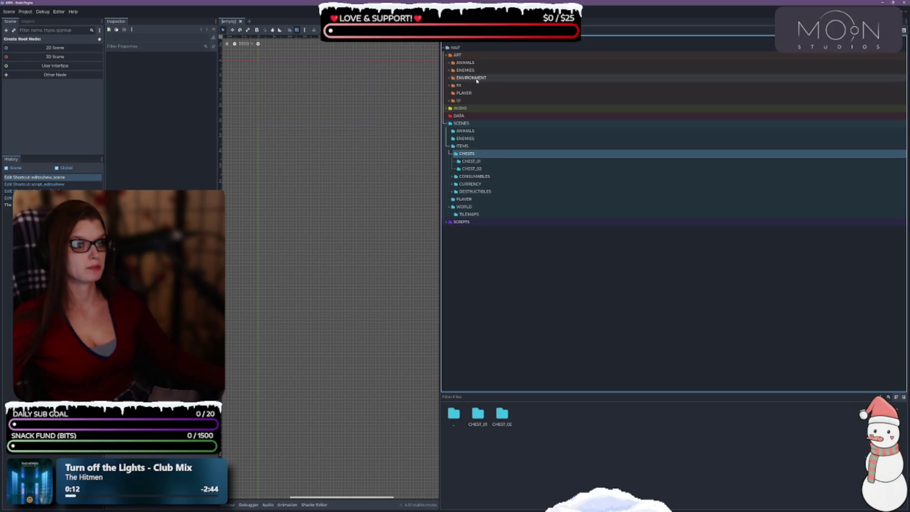
Expand ART/ENVIRONMENT/PROPS and view the CHEST_01, CHEST_02, CHESTS and ITEMS folder contents
click(450, 78)
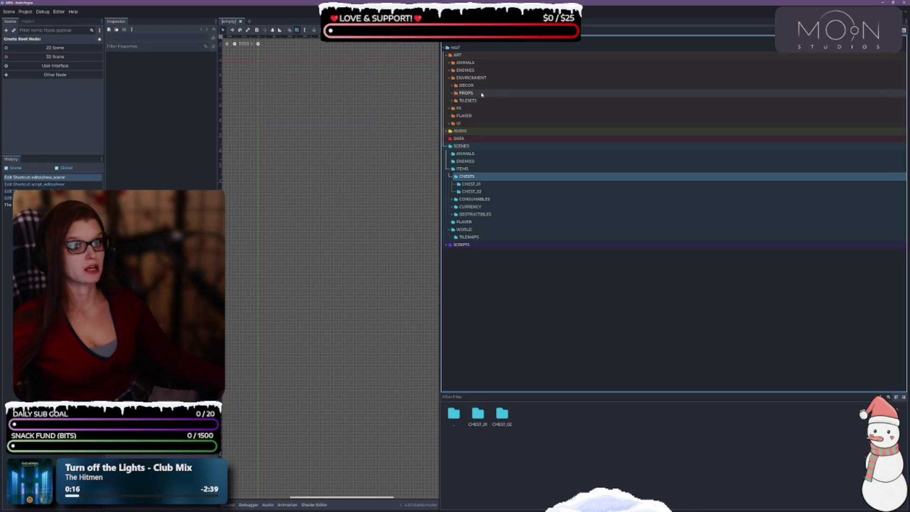
click(452, 93)
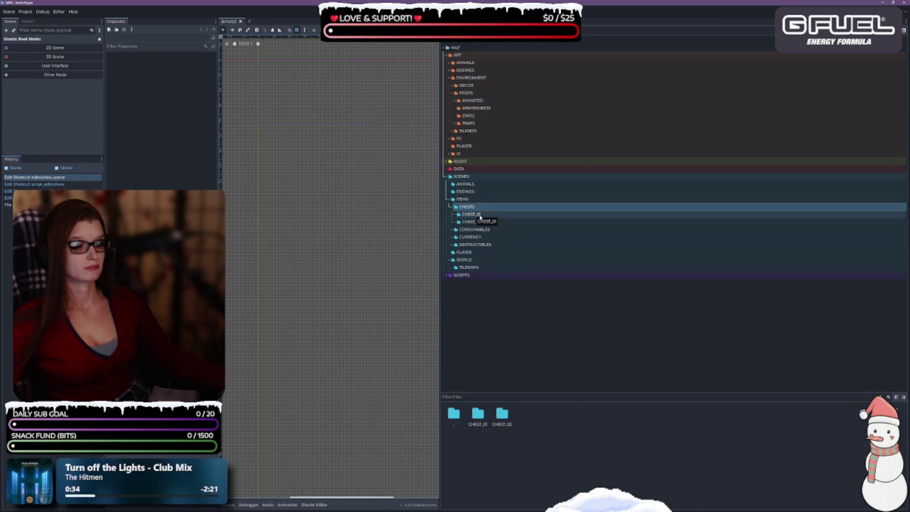
click(480, 216)
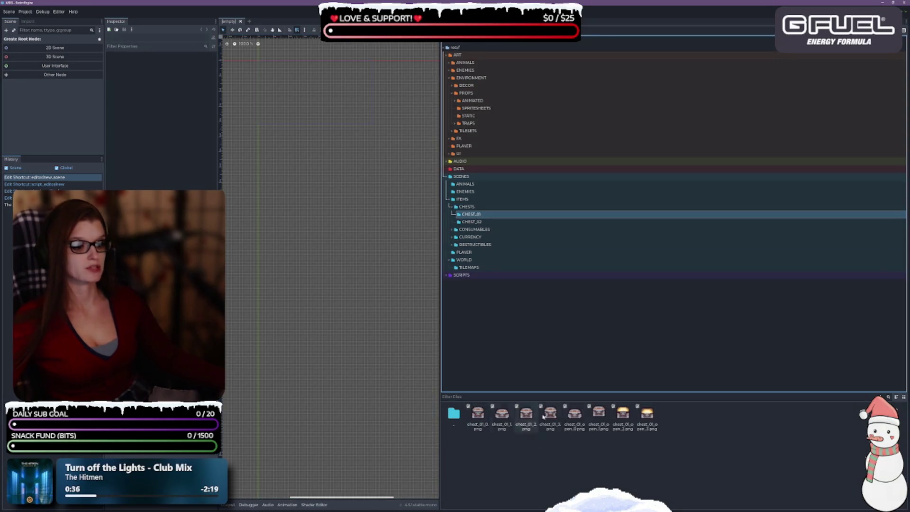
click(474, 222)
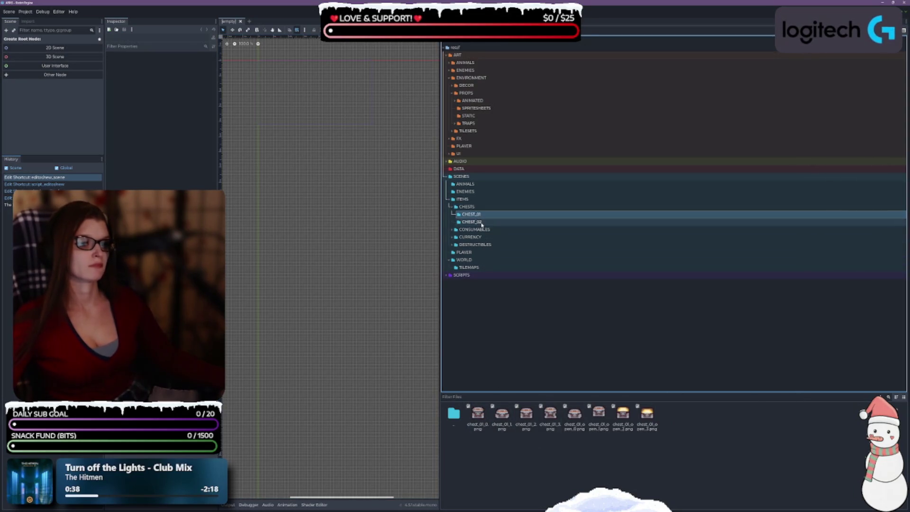
click(468, 206)
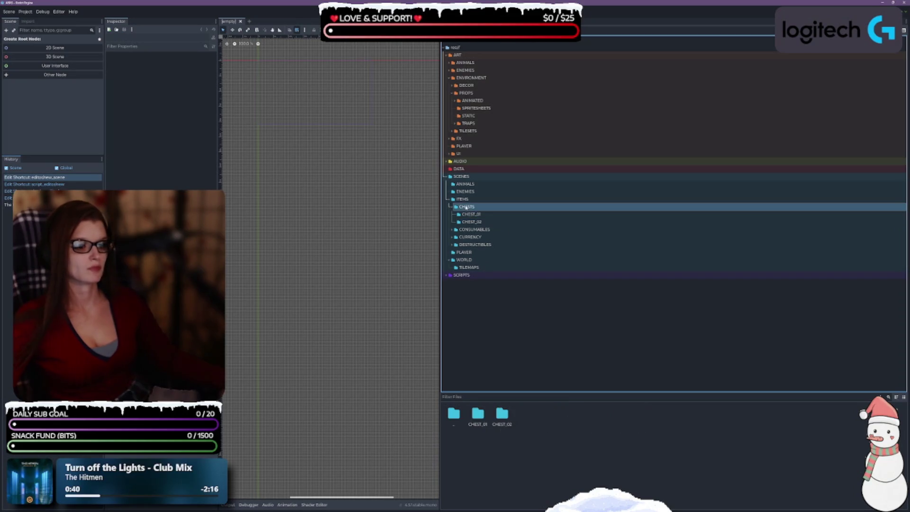
click(468, 199)
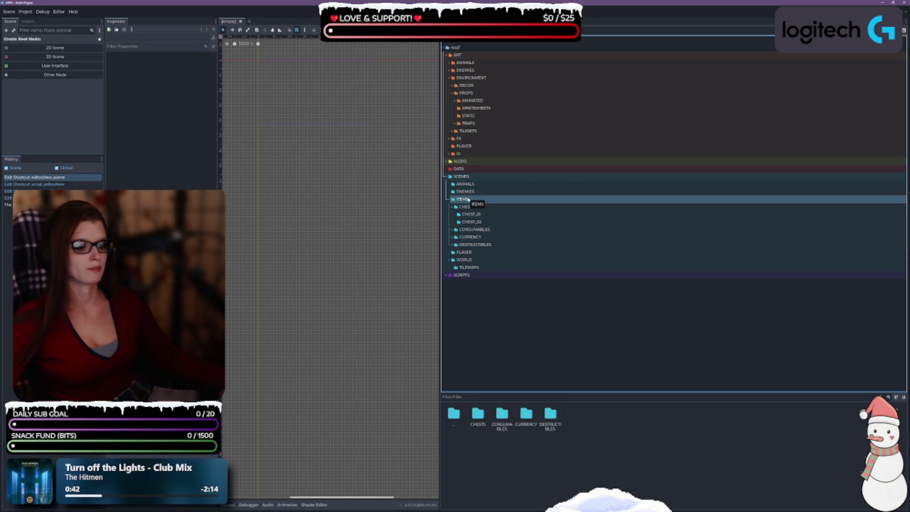
click(469, 206)
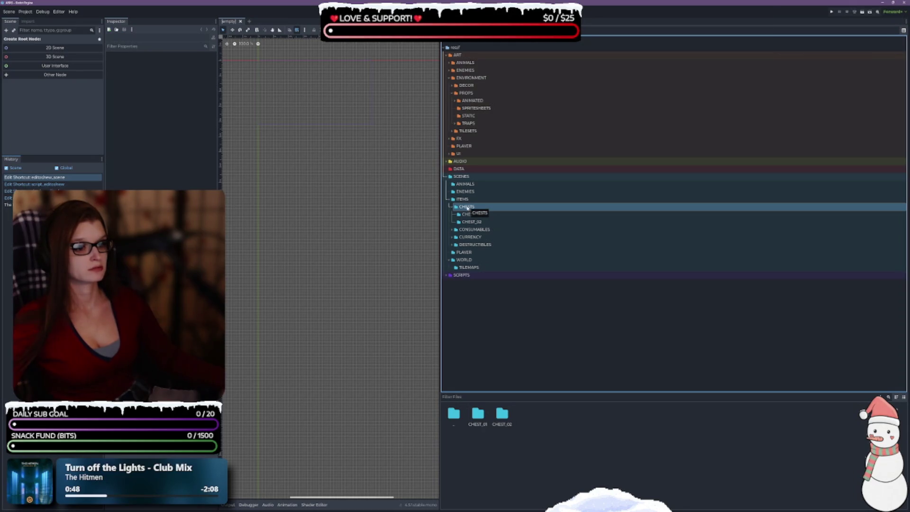
mouse_move(464, 209)
mouse_down()
mouse_move(517, 125)
mouse_move(481, 94)
mouse_up()
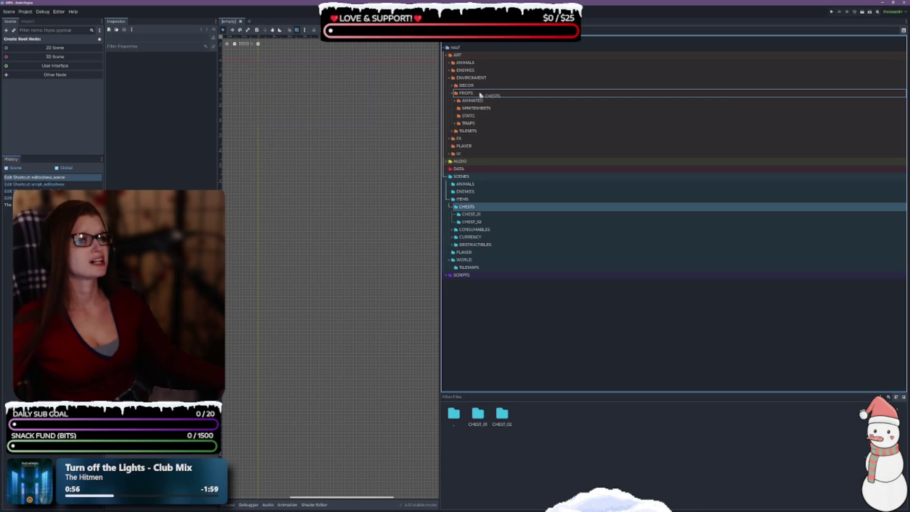
Move CHEST_01 and CHEST_02 together into ART/ENVIRONMENT/PROPS/ANIMATED
mouse_move(480, 94)
mouse_down()
mouse_move(469, 210)
mouse_move(562, 197)
mouse_move(498, 113)
mouse_move(487, 214)
mouse_up()
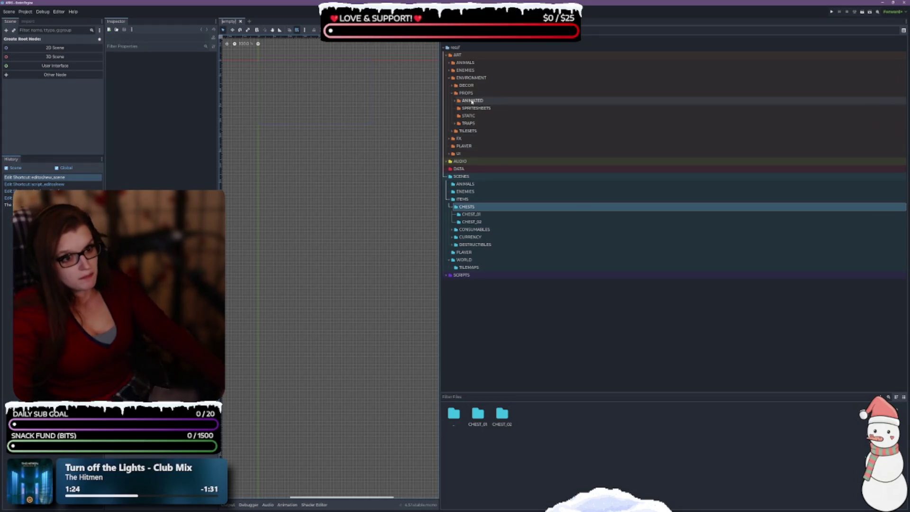
click(454, 101)
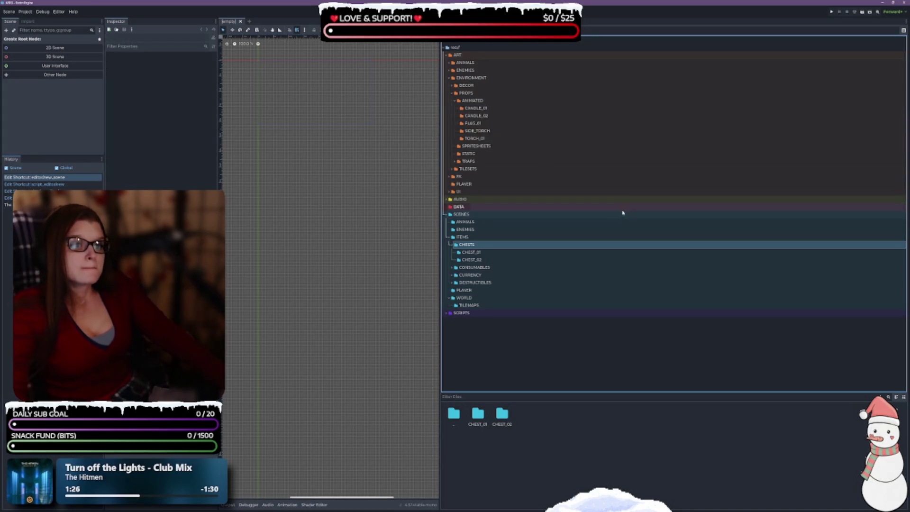
click(495, 253)
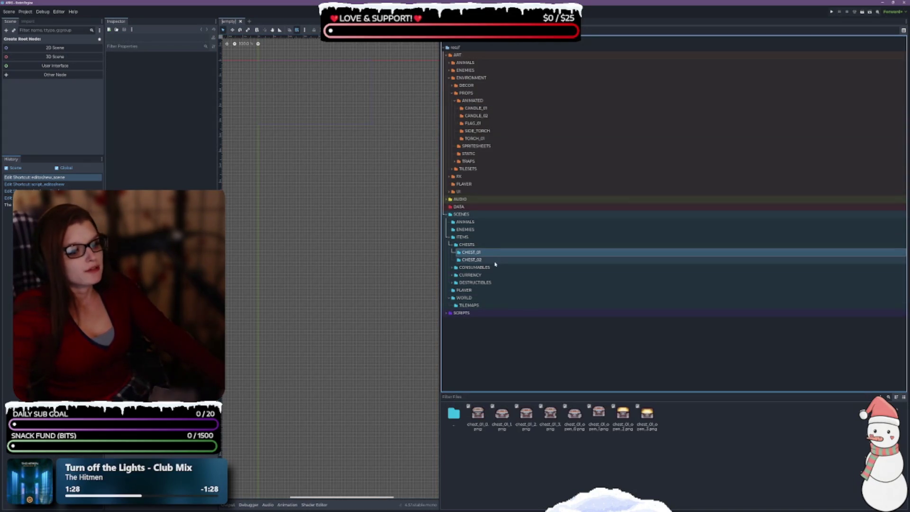
click(495, 261)
ctrl+click(494, 254)
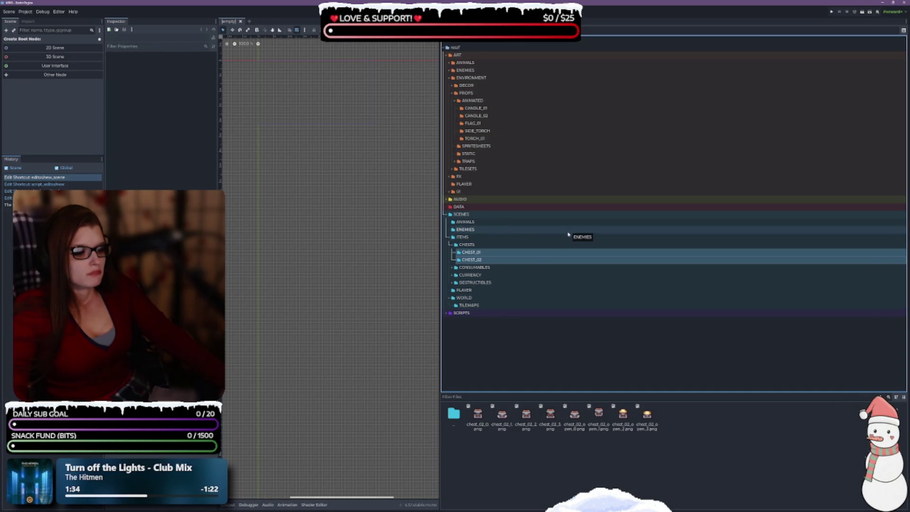
mouse_move(485, 256)
mouse_down()
mouse_move(493, 126)
mouse_move(480, 102)
mouse_up()
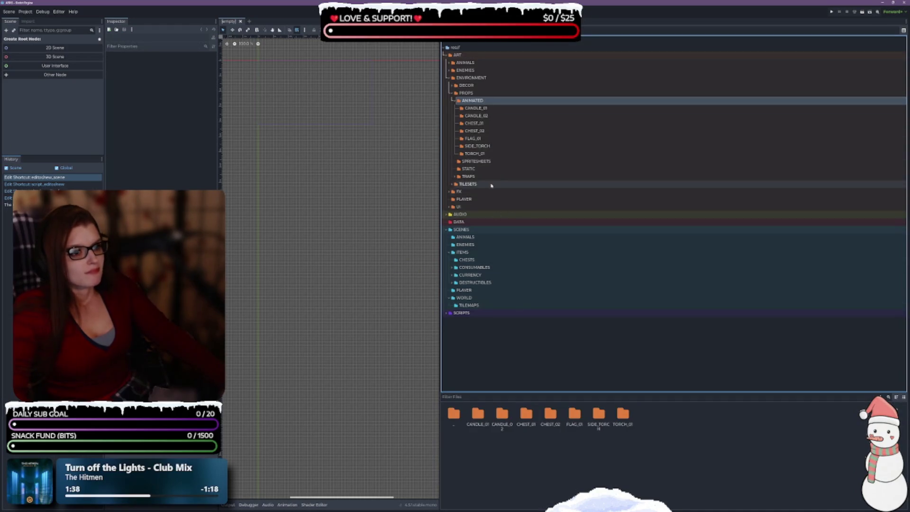
Select the emptied CHESTS folder, then browse CONSUMABLES and the FLASK_01 images
click(476, 261)
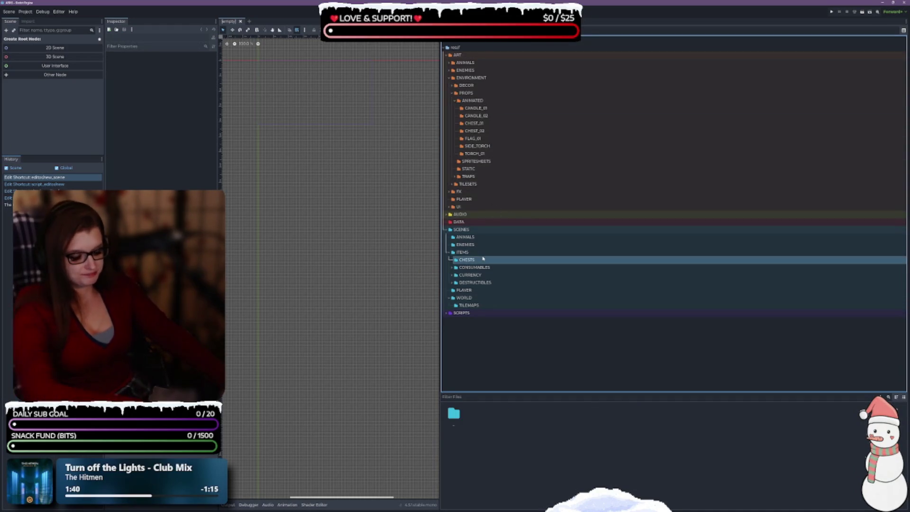
click(468, 261)
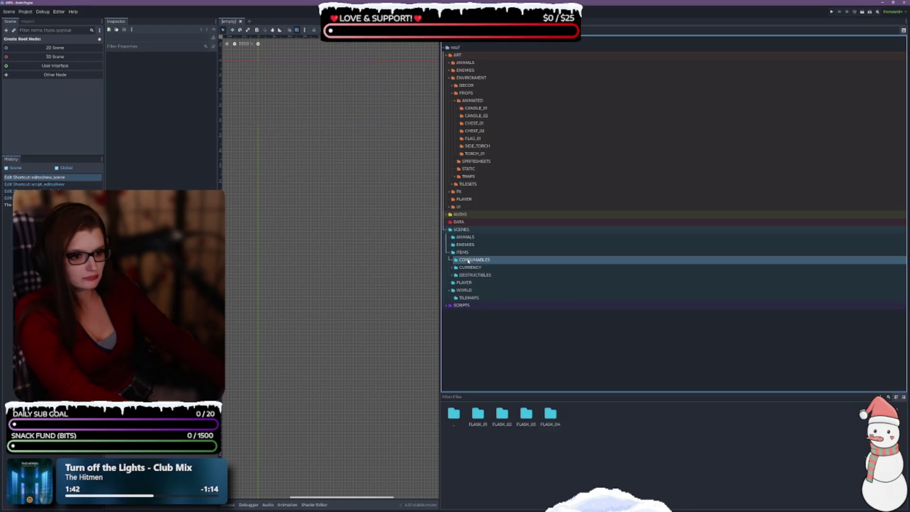
click(450, 260)
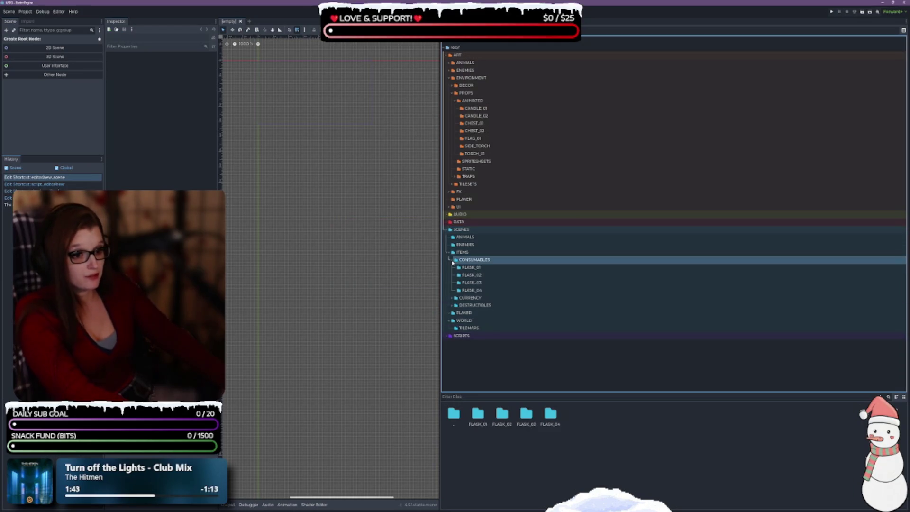
click(512, 269)
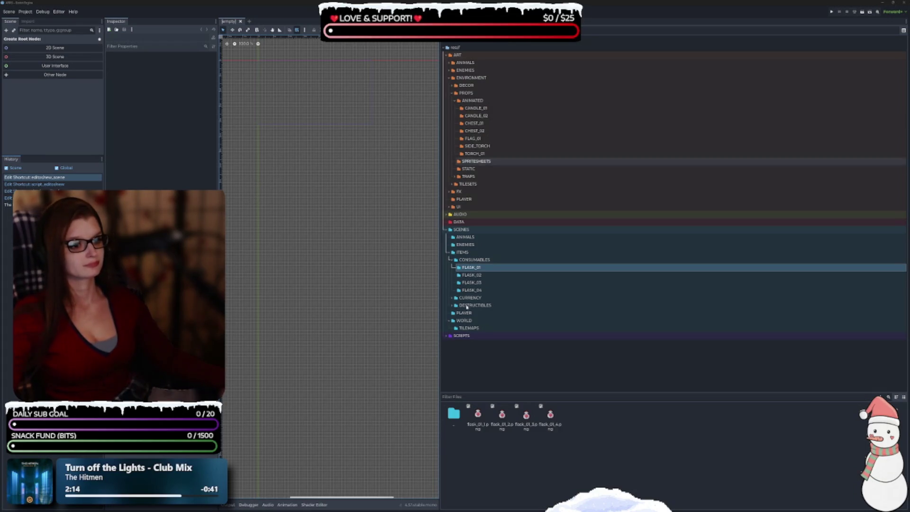
click(476, 260)
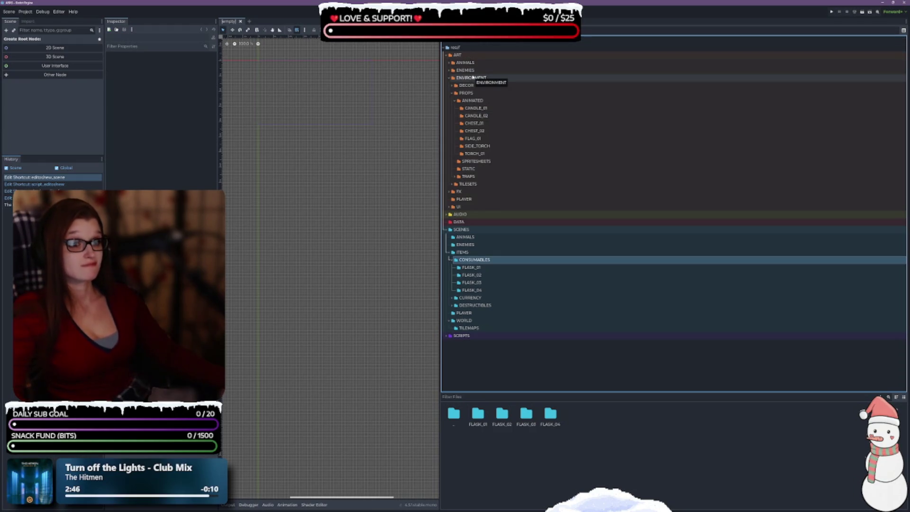
Open SCENES/ITEMS and briefly expand CURRENCY and DESTRUCTIBLES to check their subfolders
right_click(468, 59)
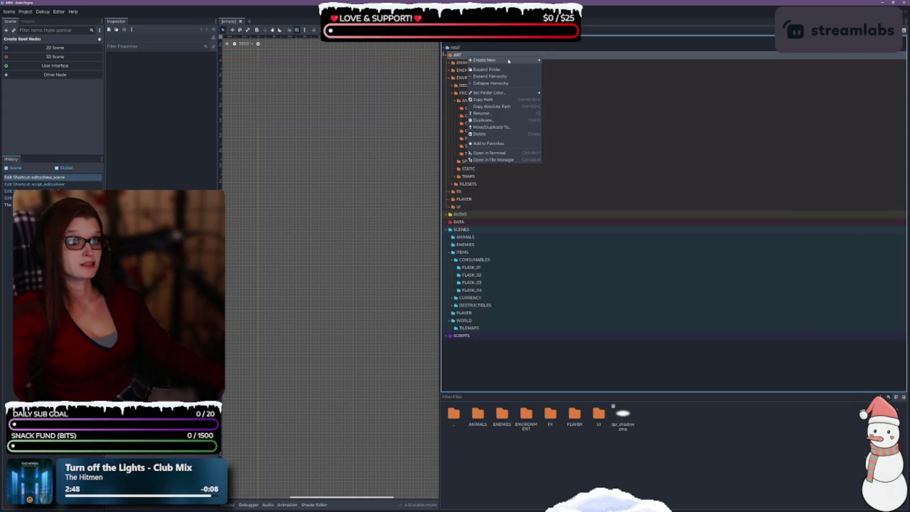
mouse_move(508, 61)
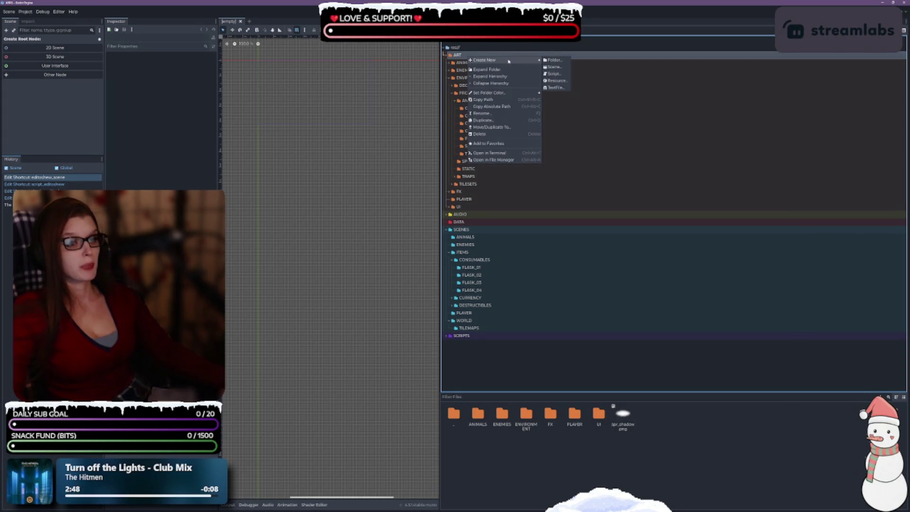
click(509, 385)
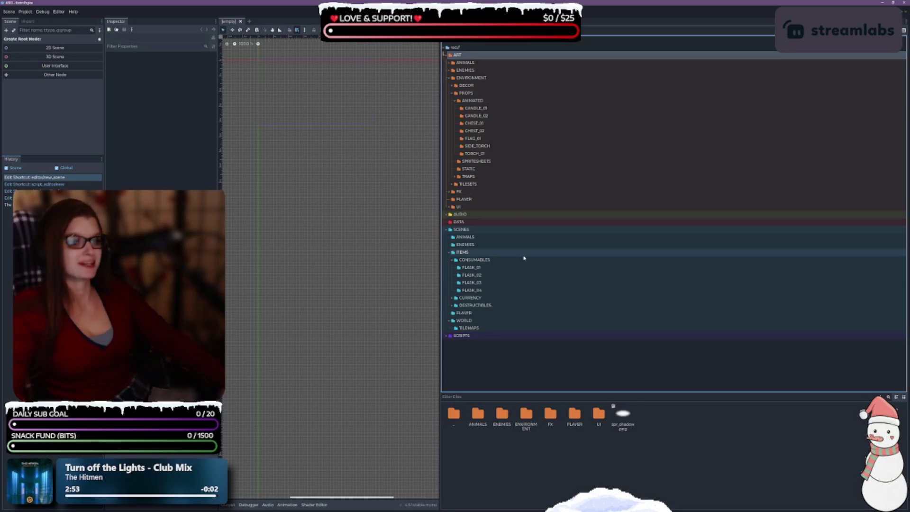
click(477, 254)
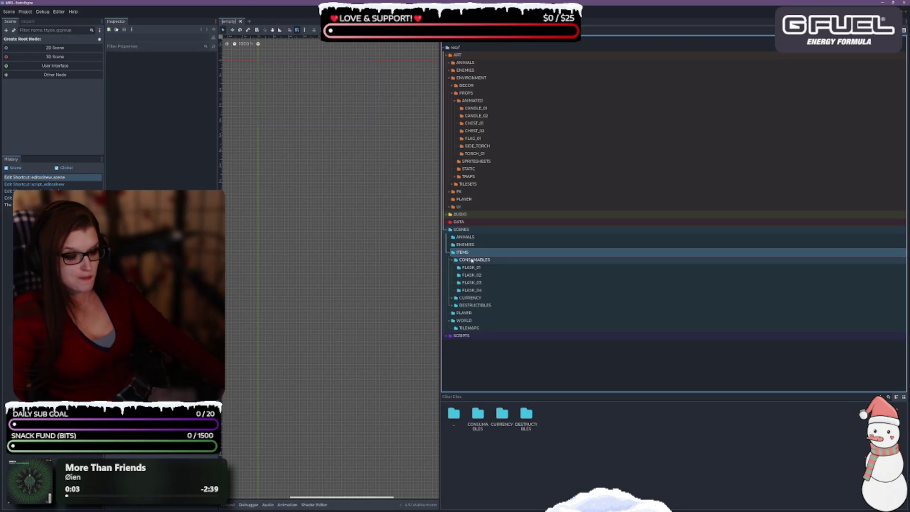
click(452, 298)
click(452, 298)
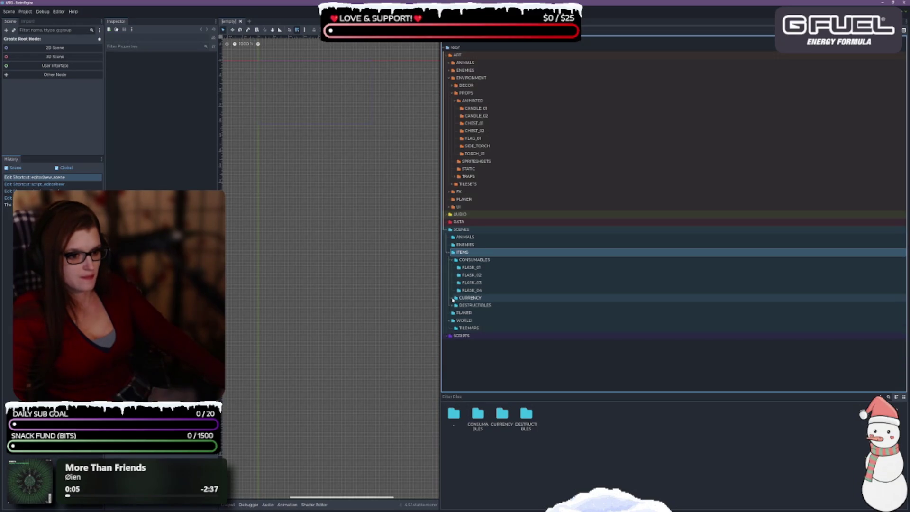
click(452, 305)
click(452, 307)
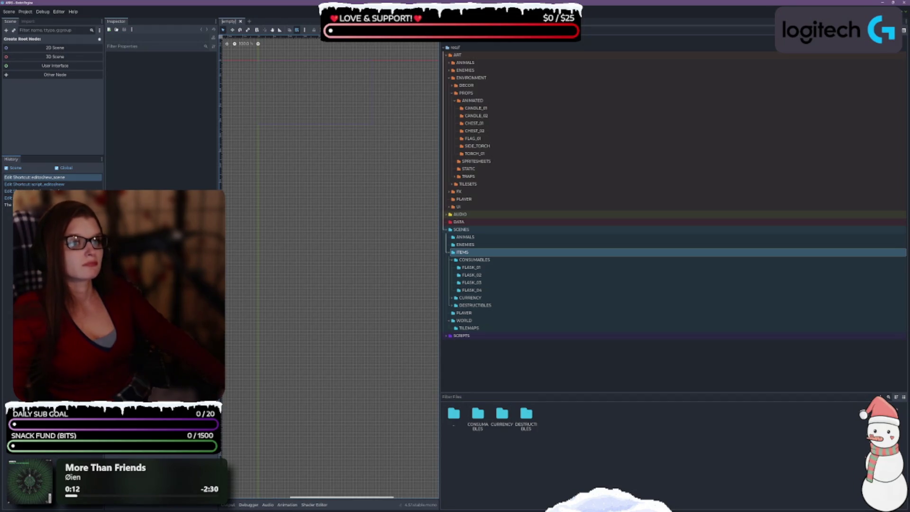
Add a new ITEMS folder inside ART and drag CONSUMABLES from SCENES/ITEMS into ART/ITEMS
right_click(458, 56)
mouse_move(492, 58)
click(559, 60)
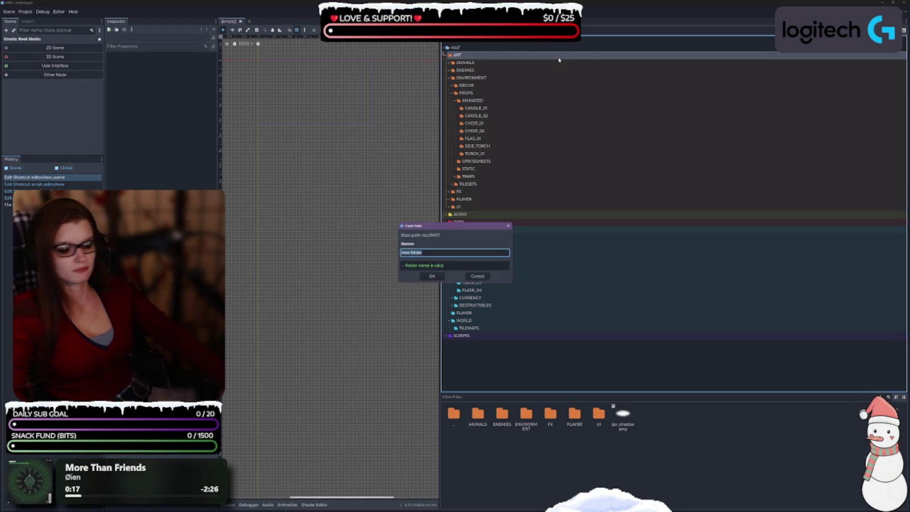
text(ITEMS)
key(Return)
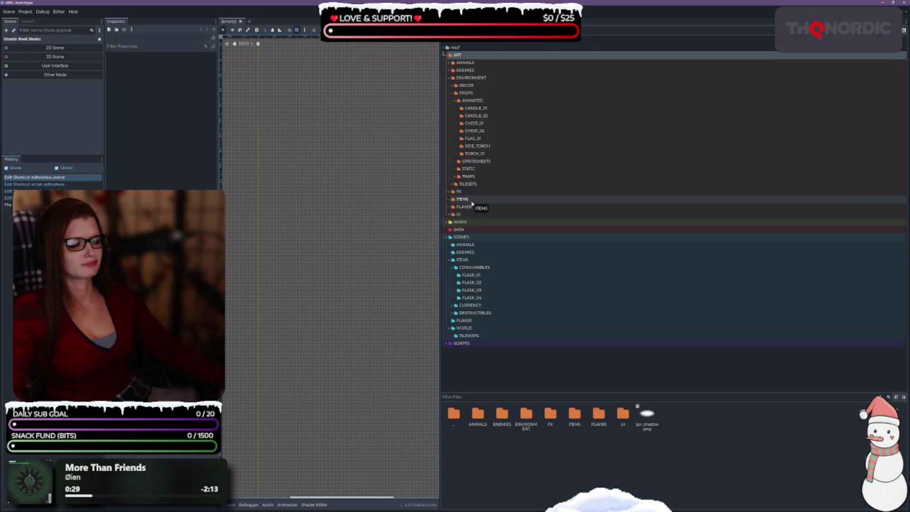
click(489, 269)
drag(489, 269, 469, 199)
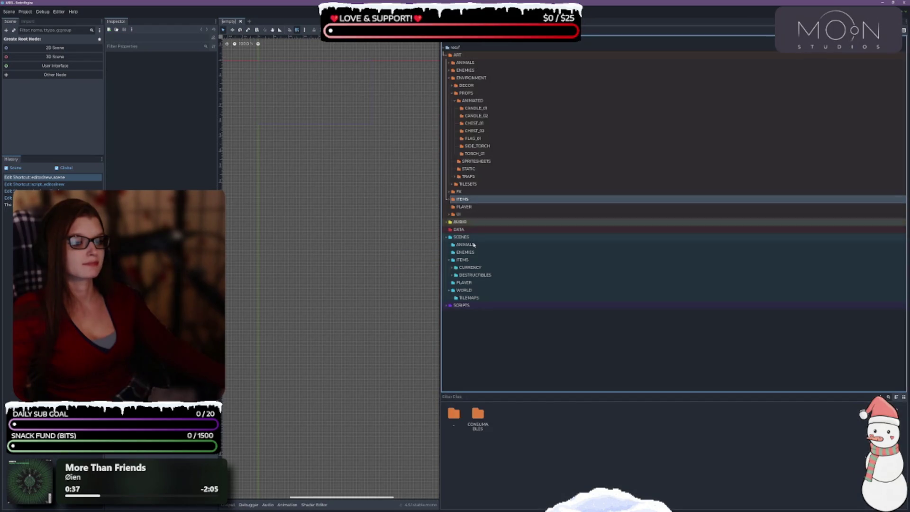
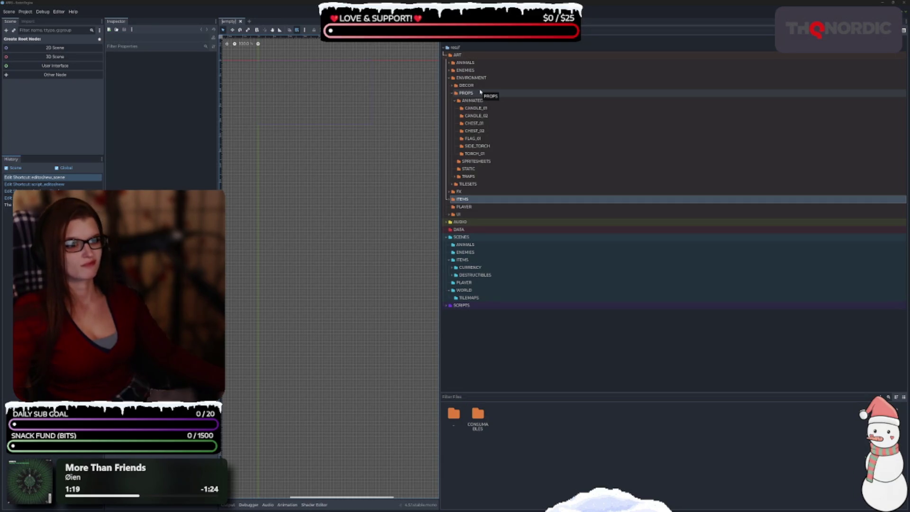
Drag the DESTRUCTIBLES crate folder from SCENES/ITEMS into ART/ENVIRONMENT/PROPS
click(456, 100)
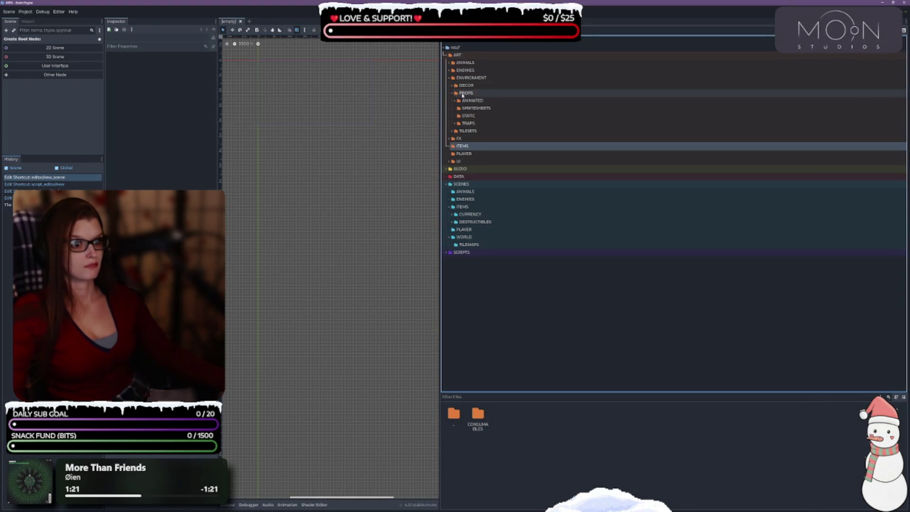
click(487, 96)
right_click(473, 95)
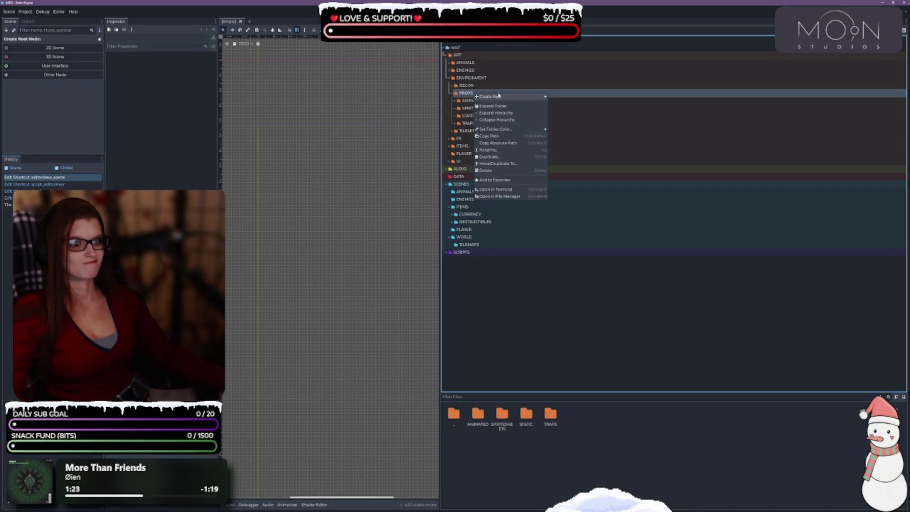
mouse_move(501, 99)
key(Escape)
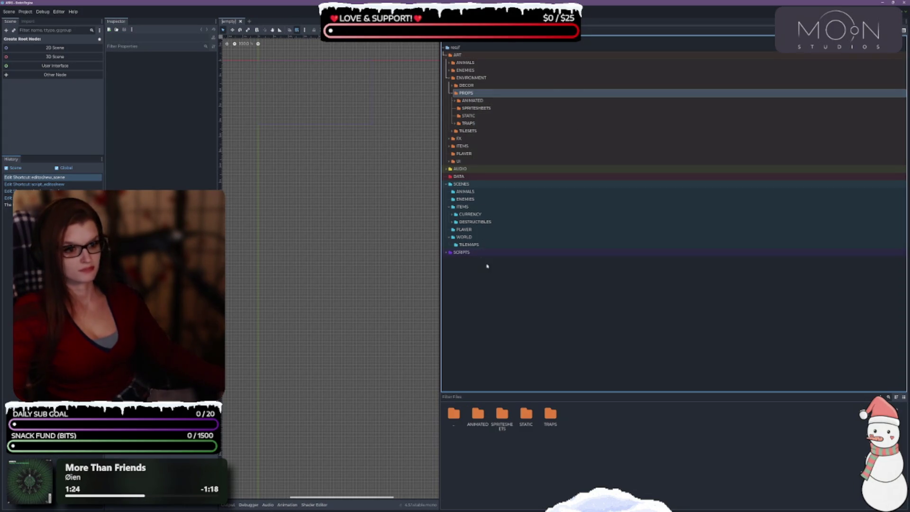
click(474, 221)
click(451, 223)
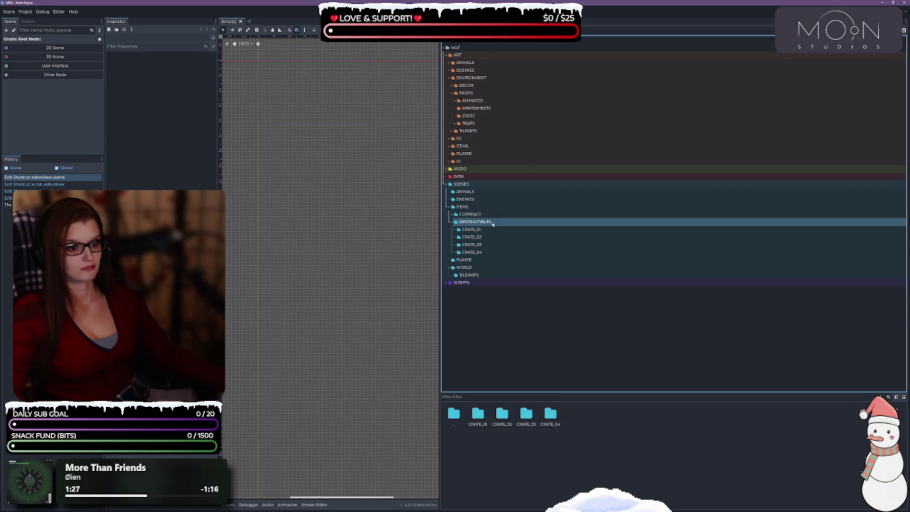
drag(492, 223, 471, 93)
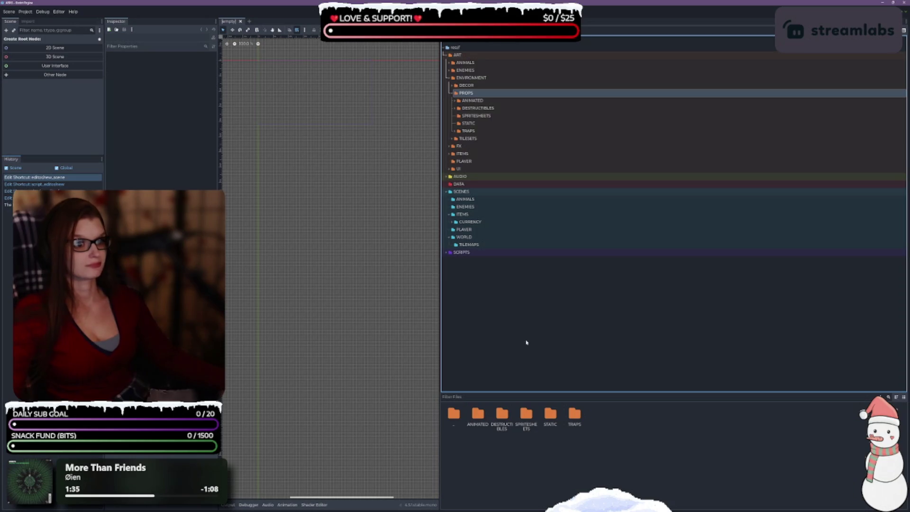
Expand SCENES/ITEMS/CURRENCY to show the COIN_01, KEY_01 and KEY_02 folders
click(454, 124)
click(454, 125)
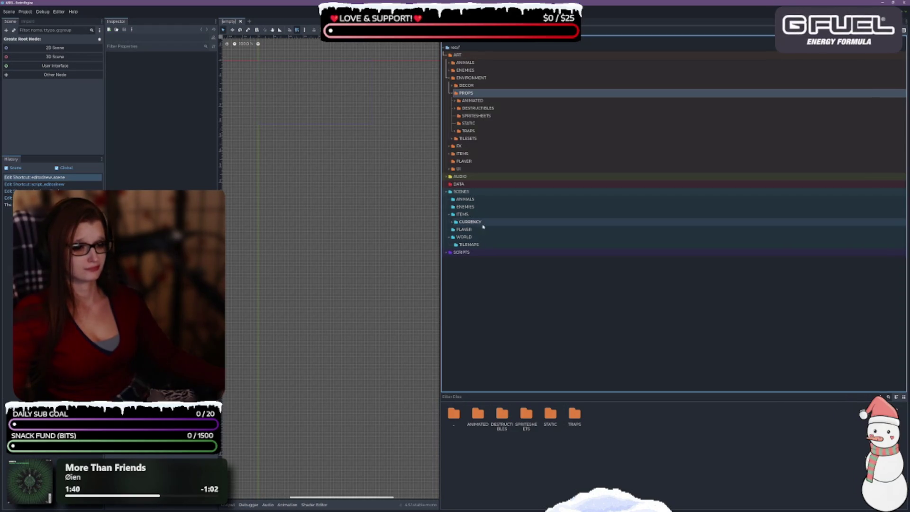
click(478, 208)
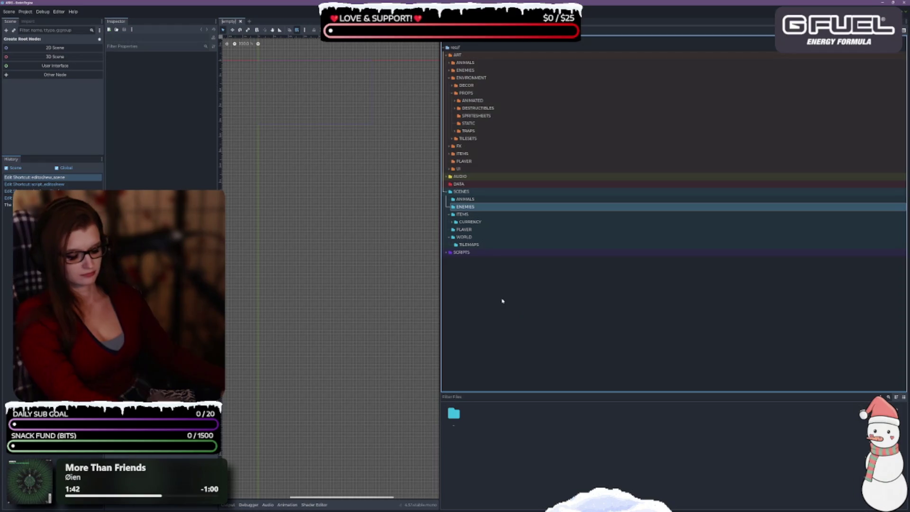
click(492, 311)
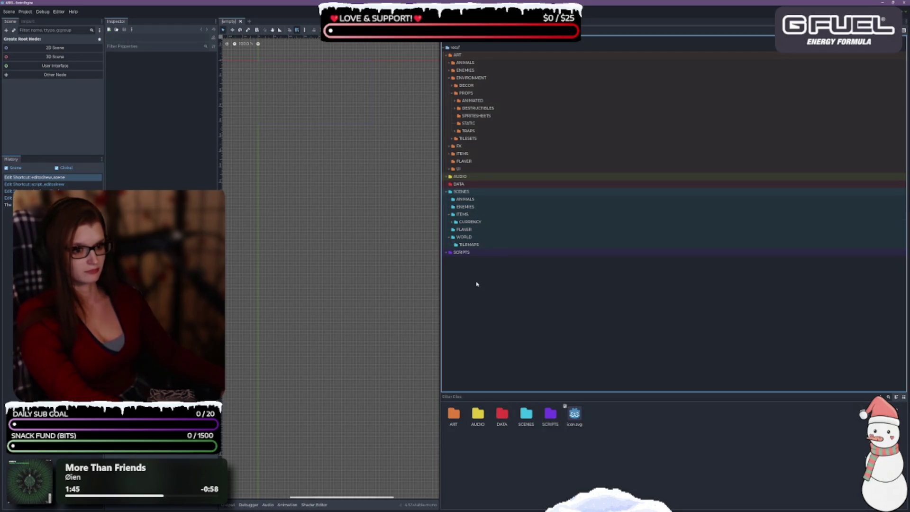
click(453, 221)
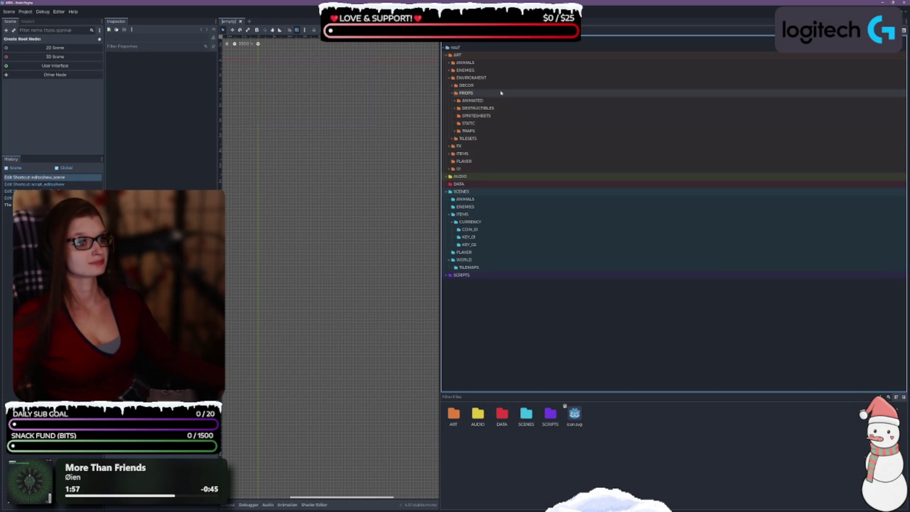
Expand ART/ITEMS to reveal its CONSUMABLES folder
click(455, 102)
click(454, 102)
click(455, 103)
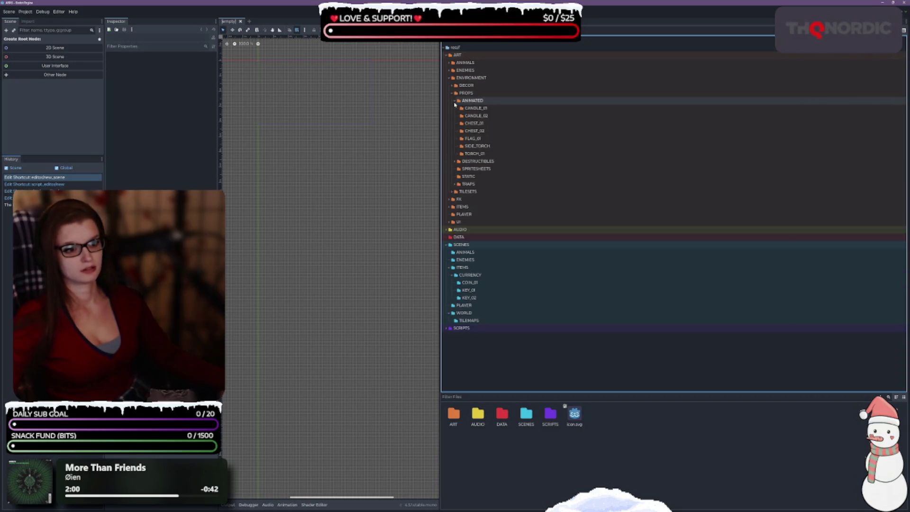
click(455, 102)
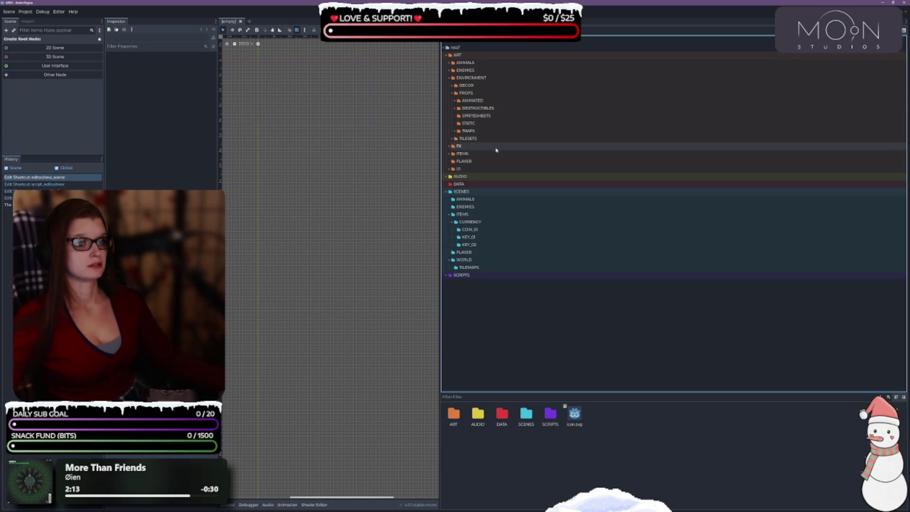
click(451, 154)
click(448, 155)
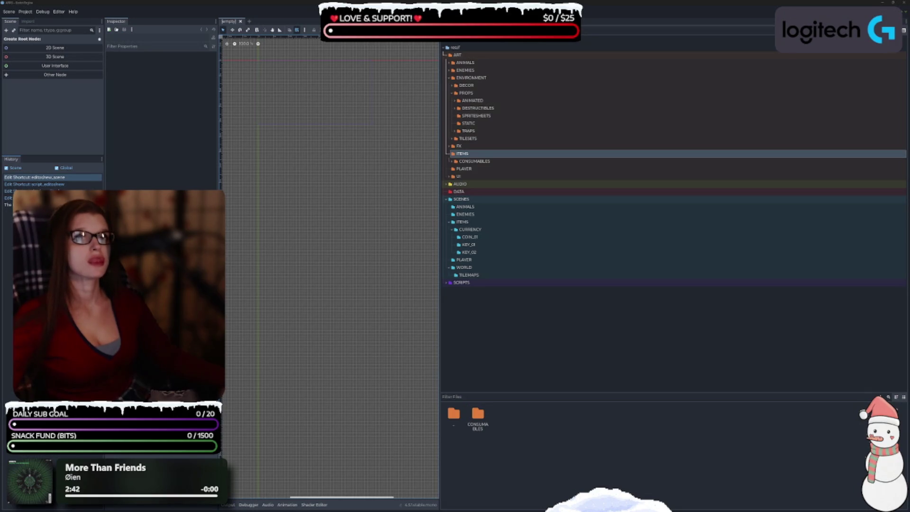
Create a folder named COLLECTIBLES in ART/ITEMS, then select COIN_01
click(482, 224)
click(473, 230)
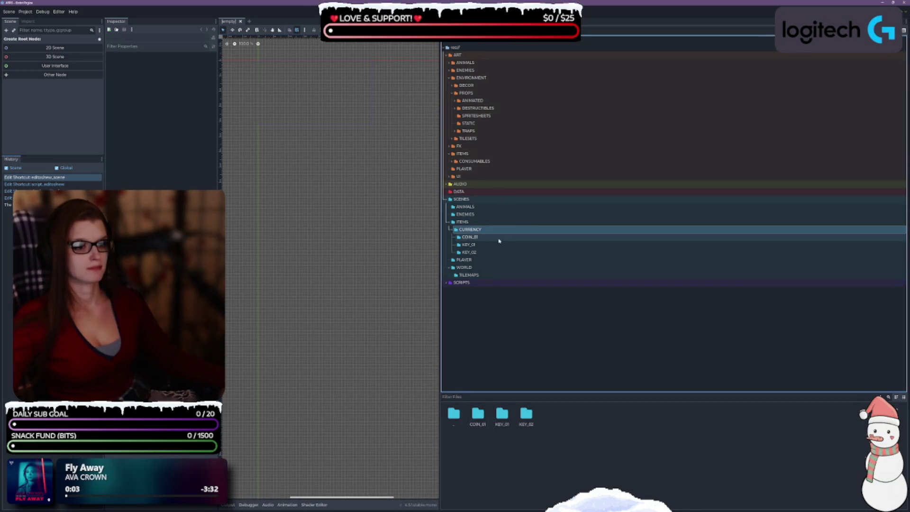
click(462, 154)
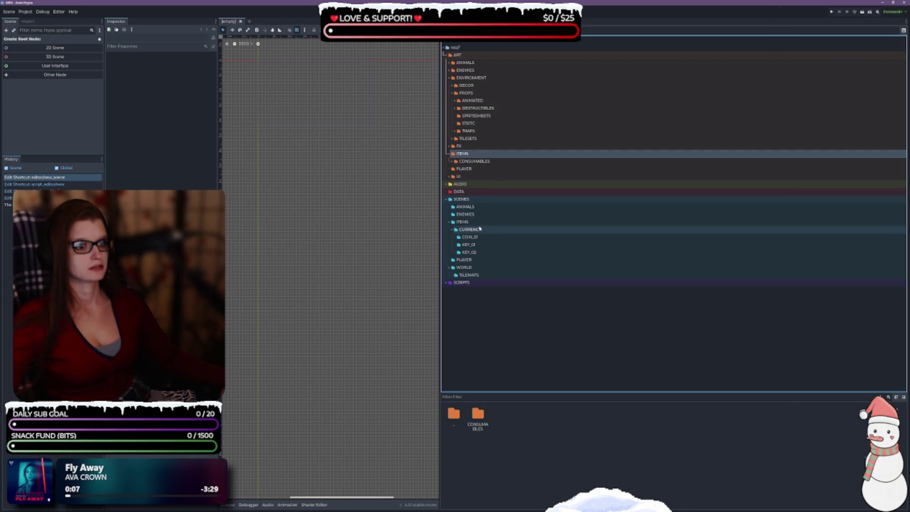
right_click(466, 156)
mouse_move(493, 158)
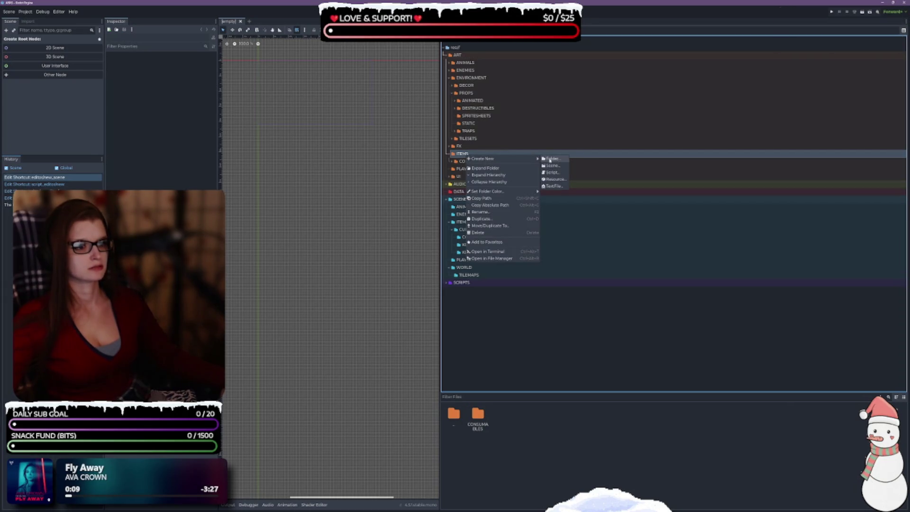
click(555, 159)
text(COLLECTI)
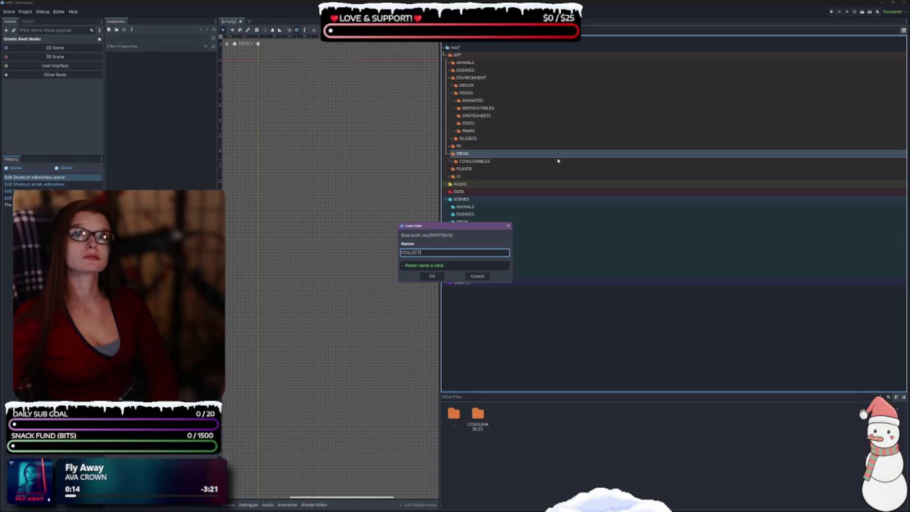
text(BLES)
key(Return)
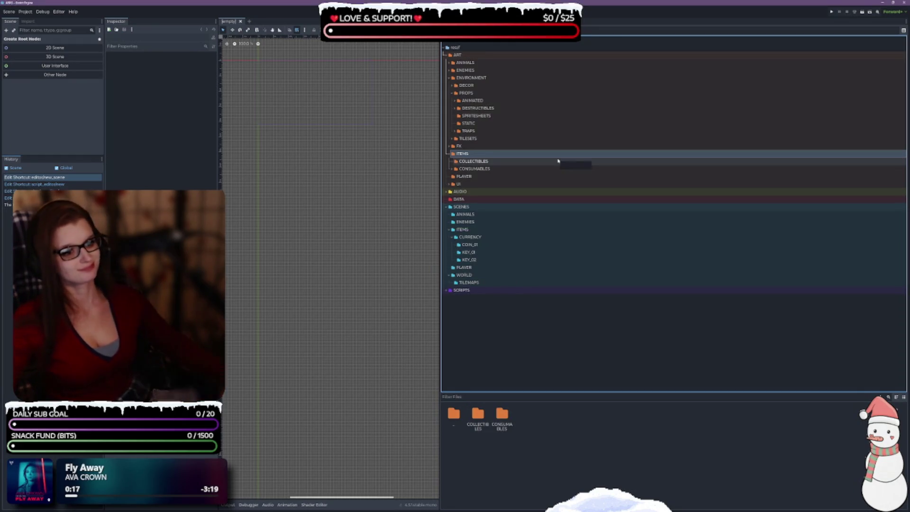
click(493, 244)
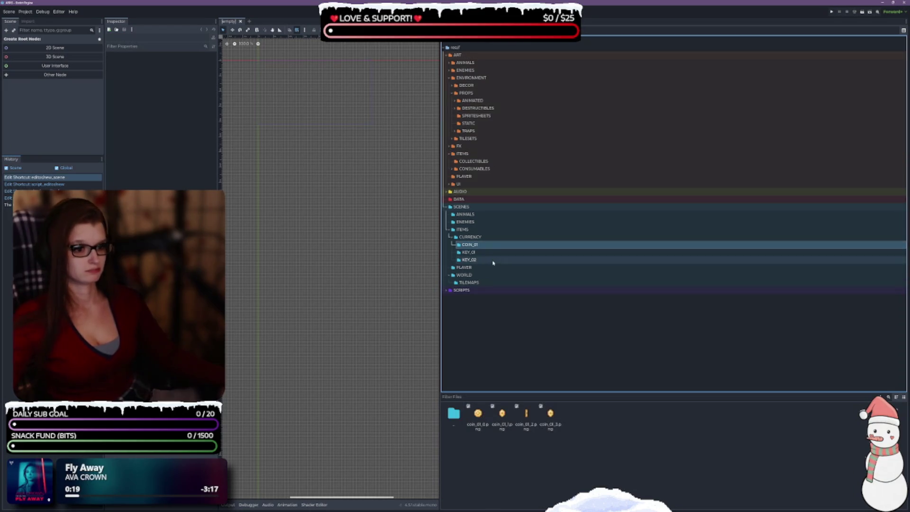
Move COIN_01, KEY_01 and KEY_02 into ART/ITEMS/COLLECTIBLES and delete the empty CURRENCY folder
shift+click(489, 260)
drag(490, 260, 490, 159)
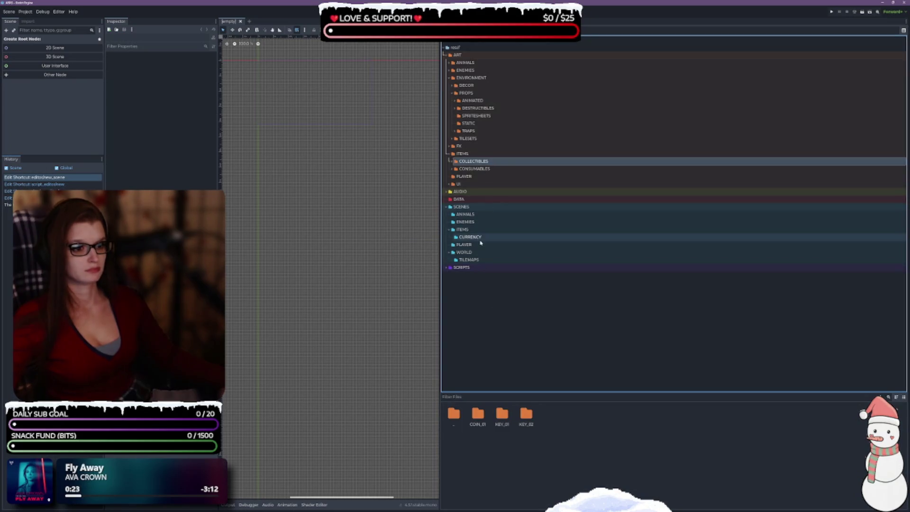
click(480, 238)
key(Delete)
click(413, 278)
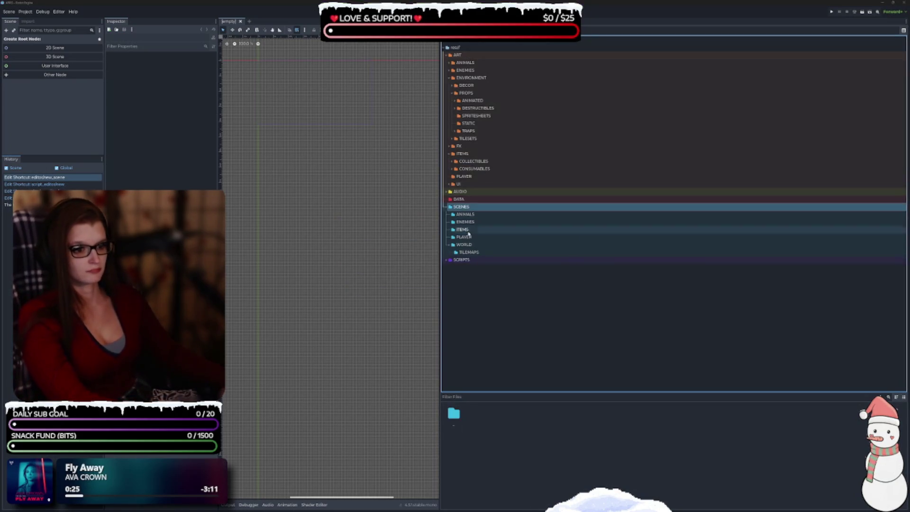
click(479, 231)
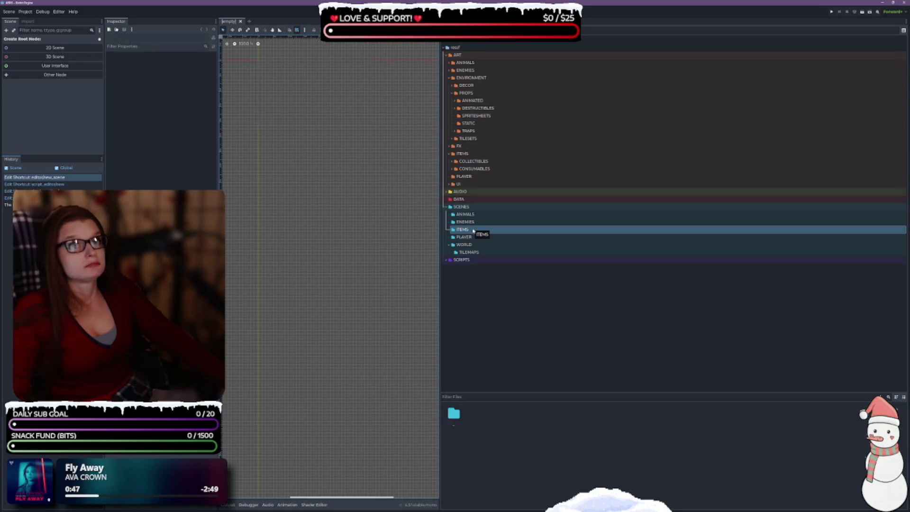
Create a COLLECTIBLES folder inside SCENES/ITEMS
right_click(461, 232)
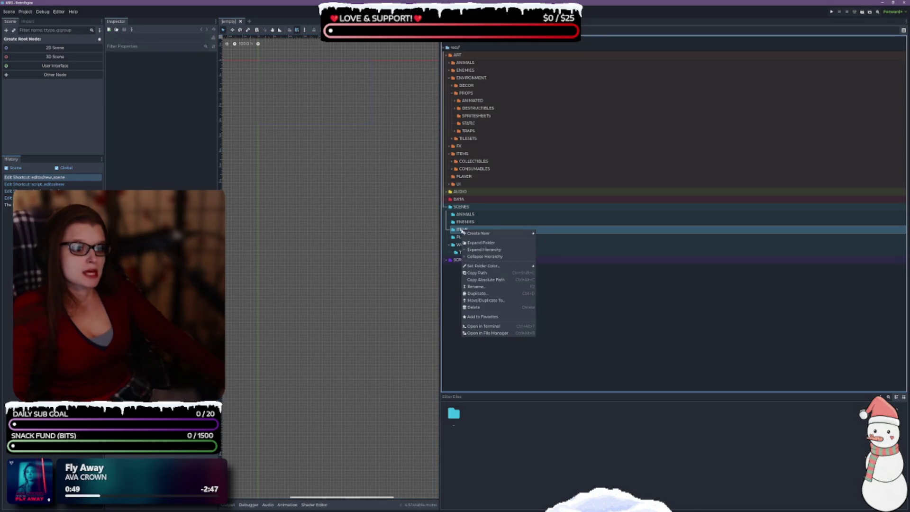
mouse_move(493, 233)
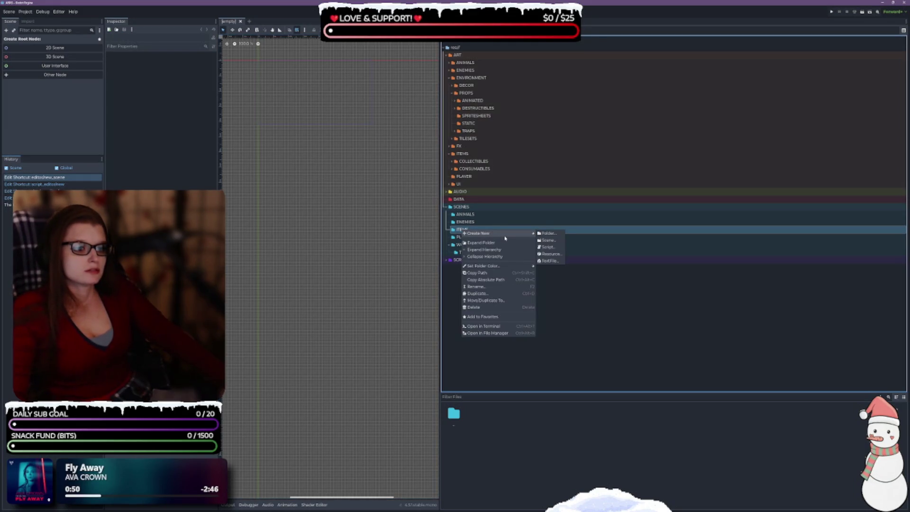
click(553, 235)
text(COLLECTIBLES)
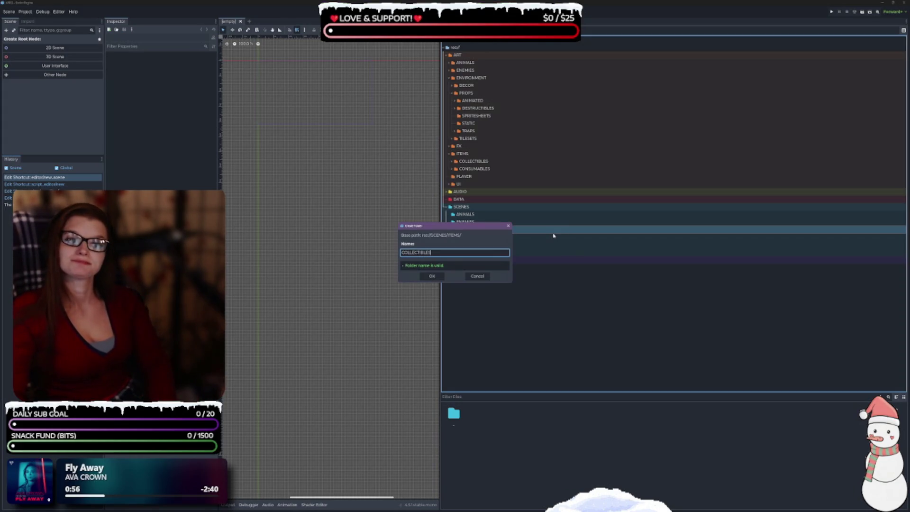
key(Return)
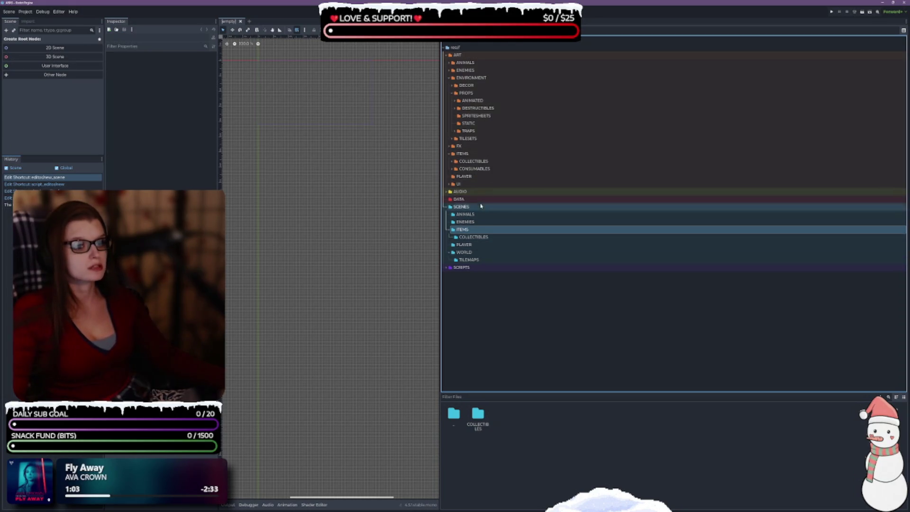
Duplicate SCENES/ITEMS/COLLECTIBLES under the name CONSUMABLES
right_click(472, 230)
mouse_move(526, 236)
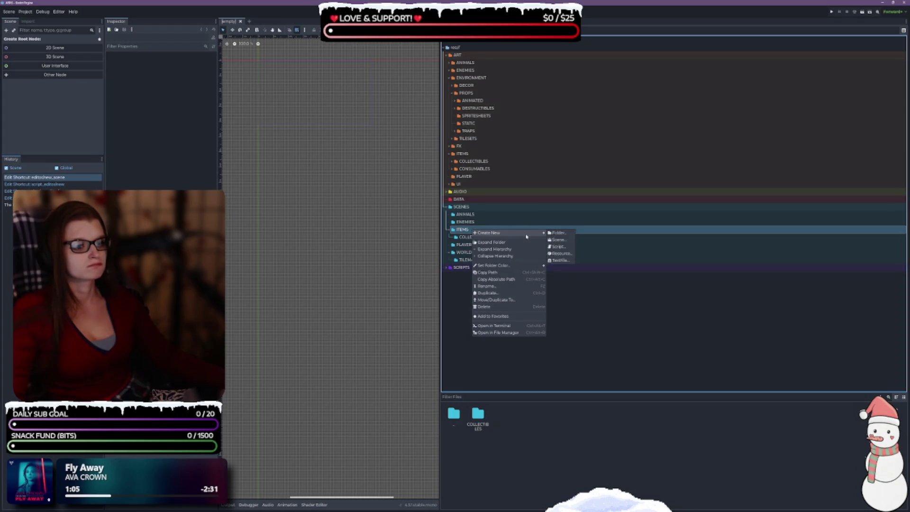
click(465, 236)
key(ctrl+d)
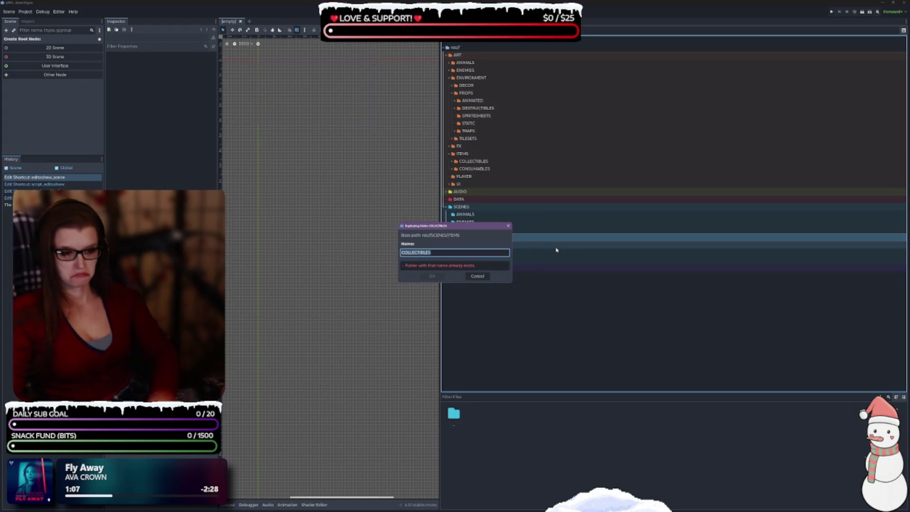
text(CONSUMAB)
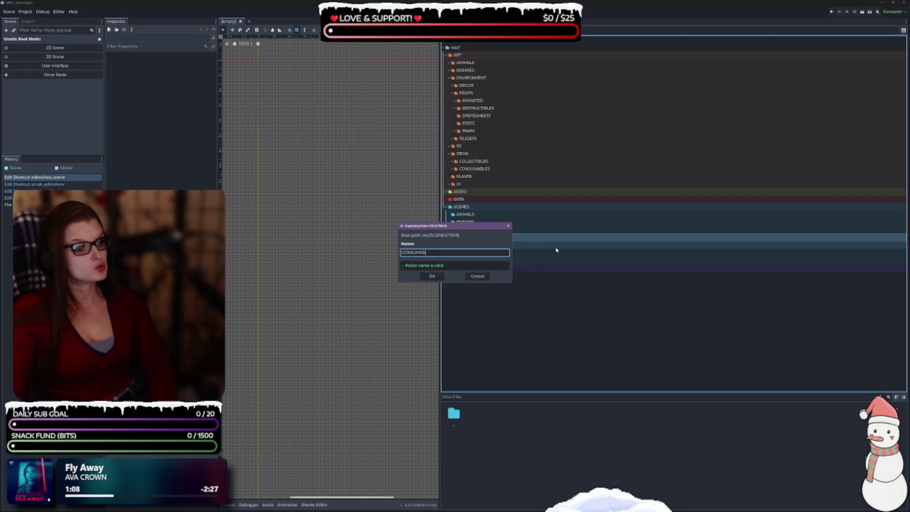
text(LES)
key(Return)
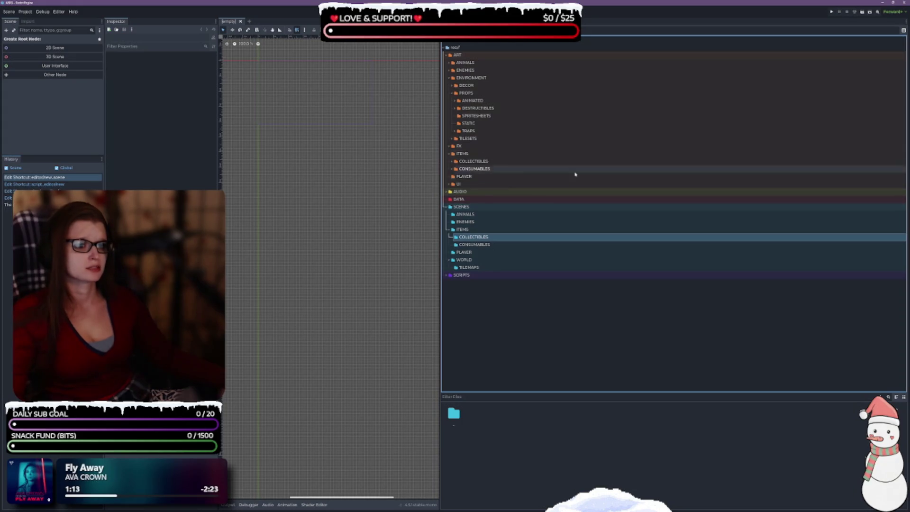
click(449, 229)
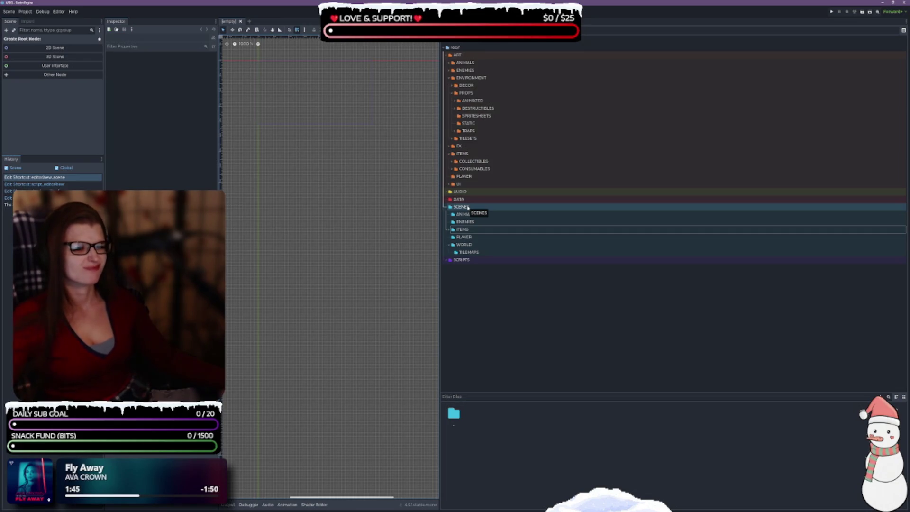
Create a folder named ENVIRONMENT under res://SCENES
right_click(467, 207)
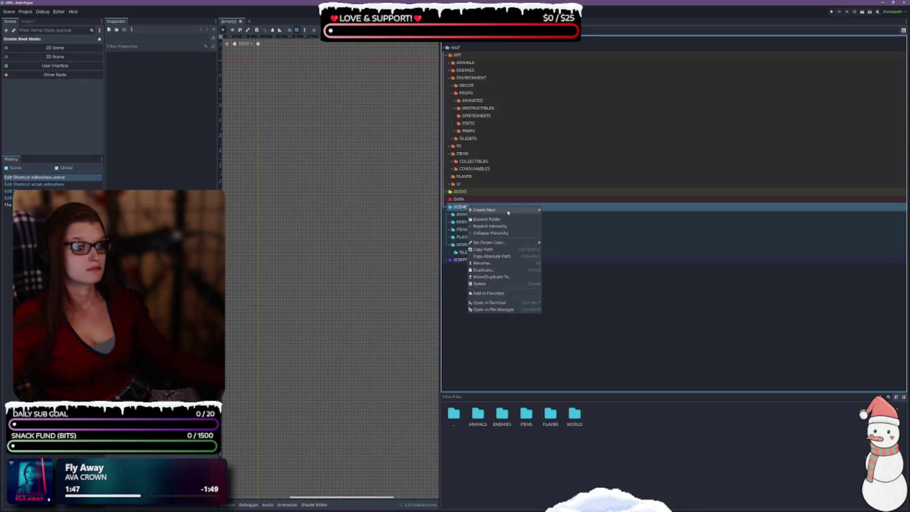
mouse_move(508, 212)
click(565, 212)
text(E)
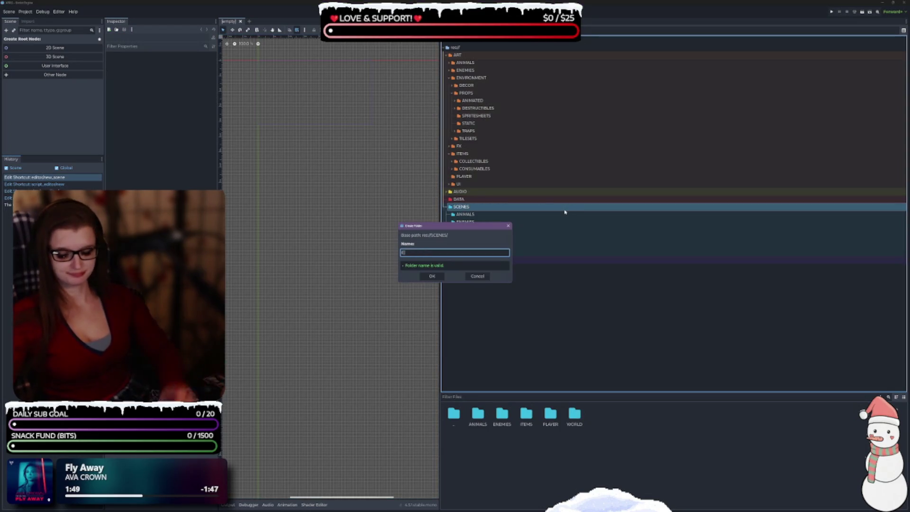
text(NVIRON)
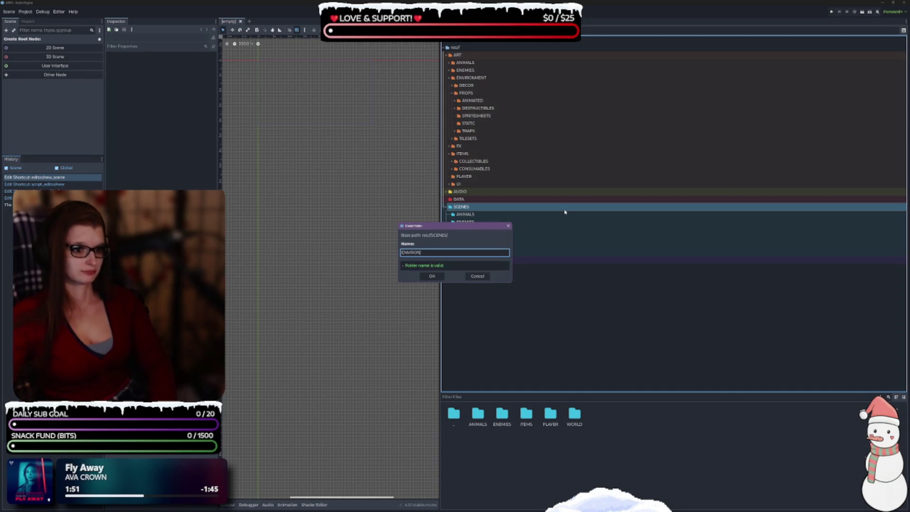
text(MENT)
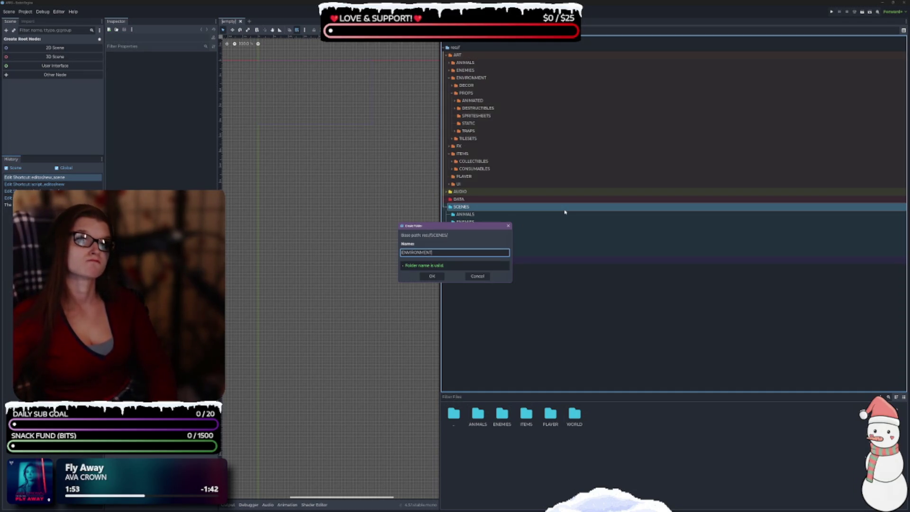
key(Return)
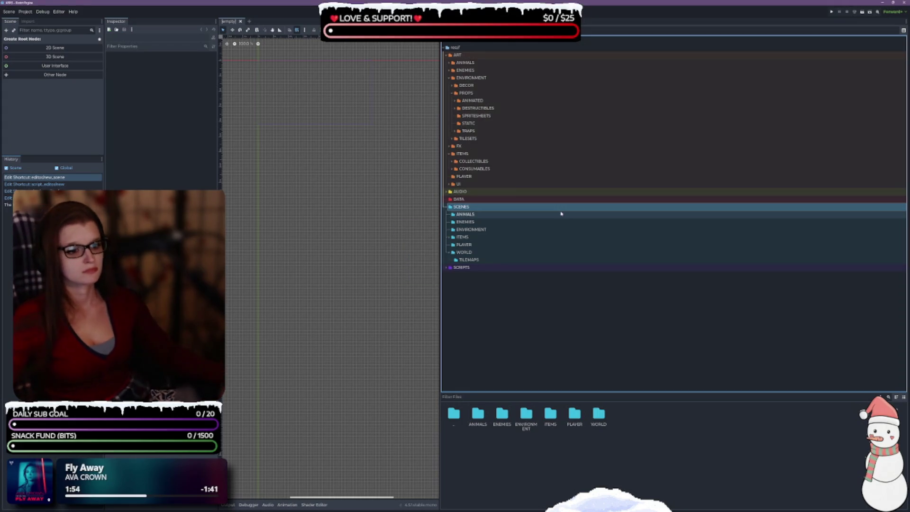
click(494, 229)
Create a DESTRUCTIBLES folder inside SCENES/ENVIRONMENT and expand ENVIRONMENT
right_click(480, 230)
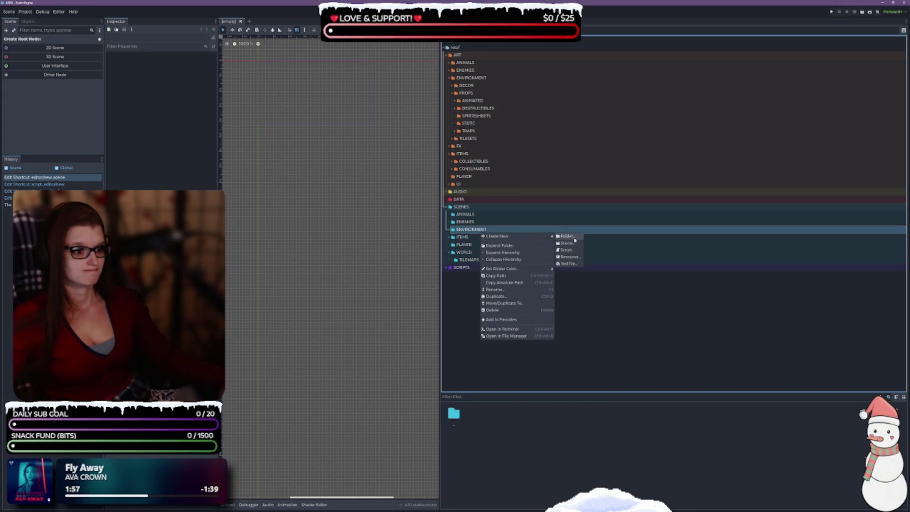
click(575, 239)
text(DECO)
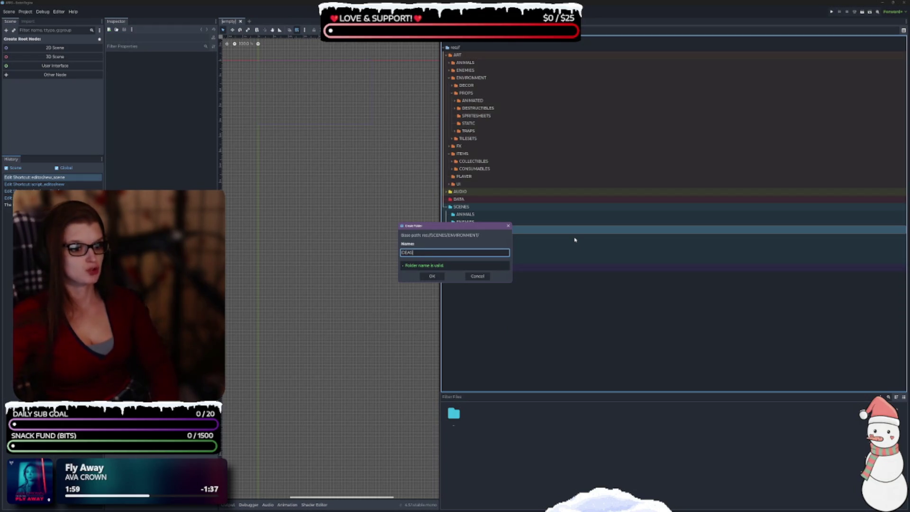
text(C)
text(U)
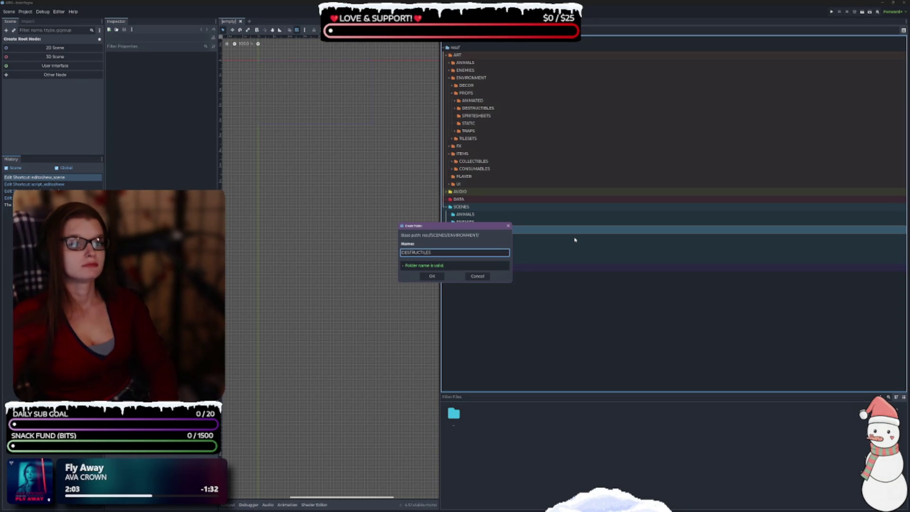
text(IBLES)
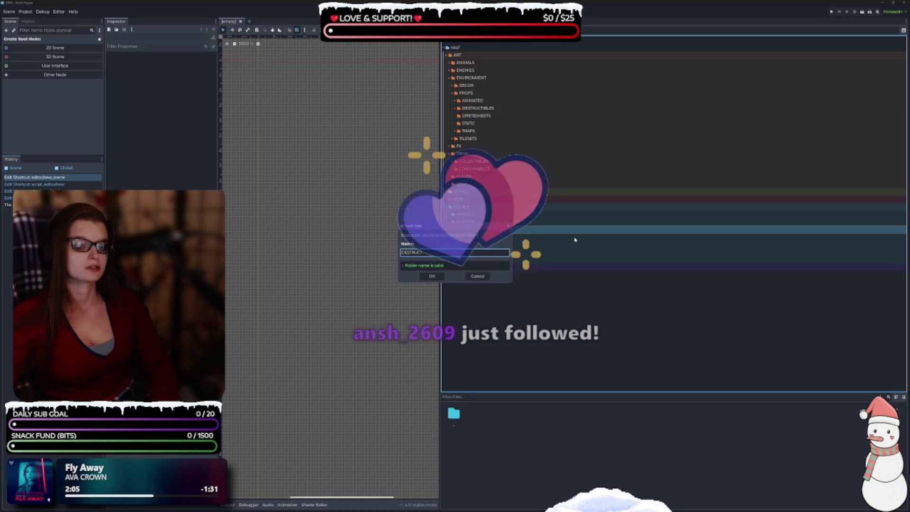
key(Return)
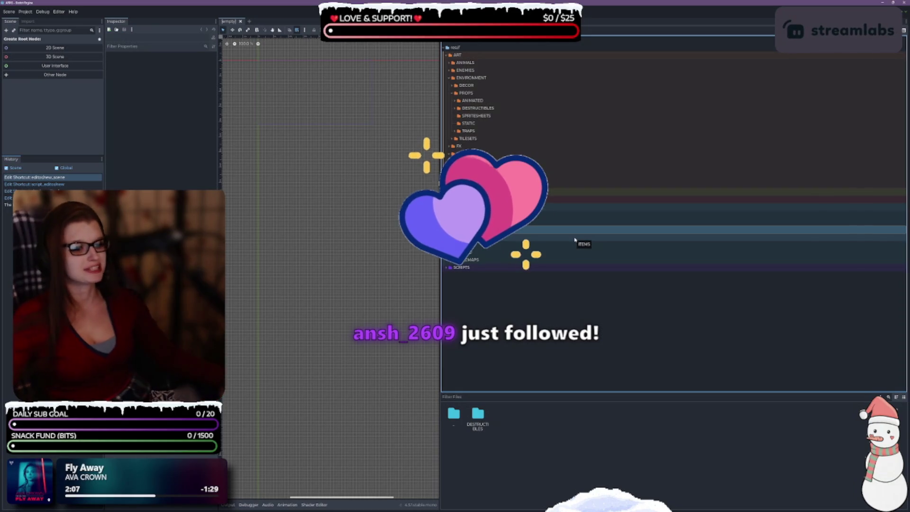
click(449, 229)
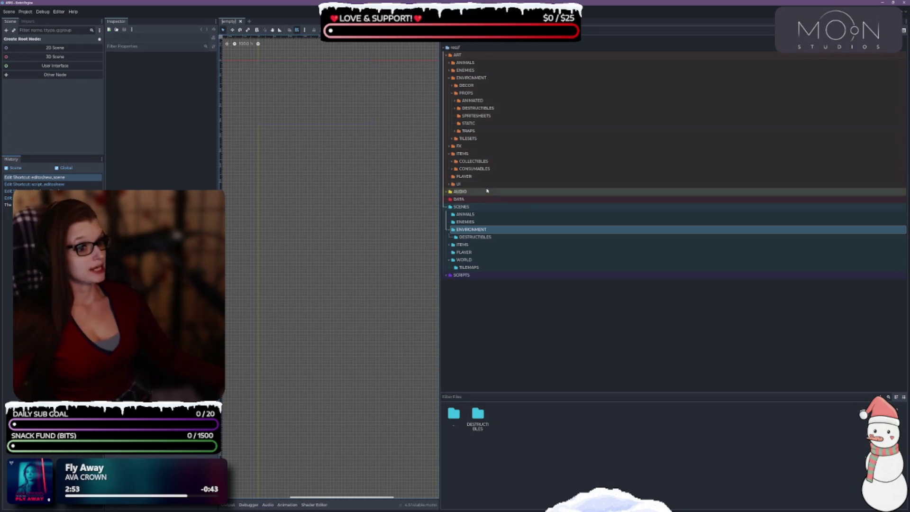
Expand SCENES/ITEMS and return the file list to the top-level folders
click(448, 245)
click(251, 110)
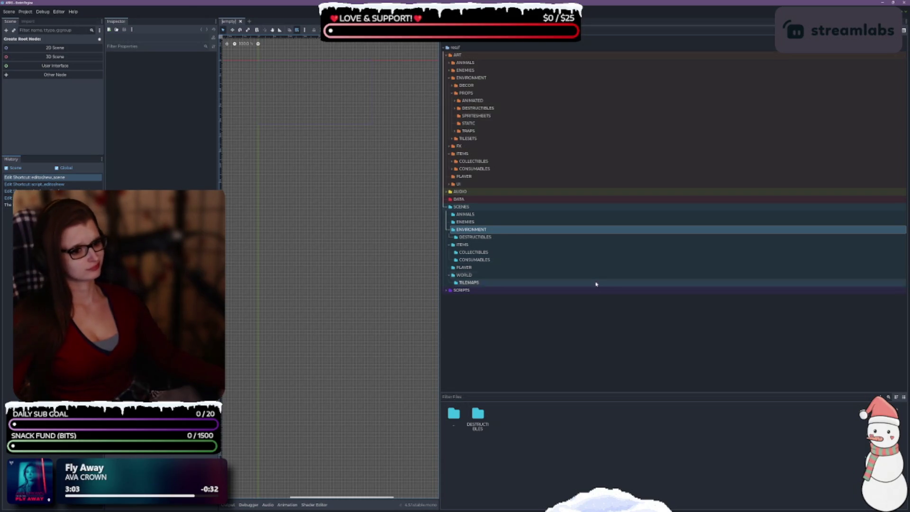
click(490, 325)
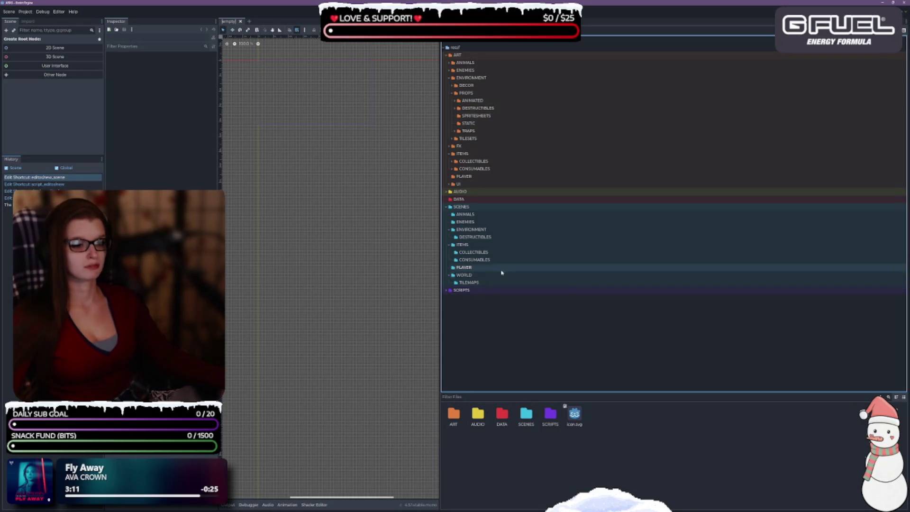
click(460, 207)
Add a UI subfolder to SCENES, then expand SCRIPTS to view its subfolders
right_click(461, 207)
mouse_move(491, 212)
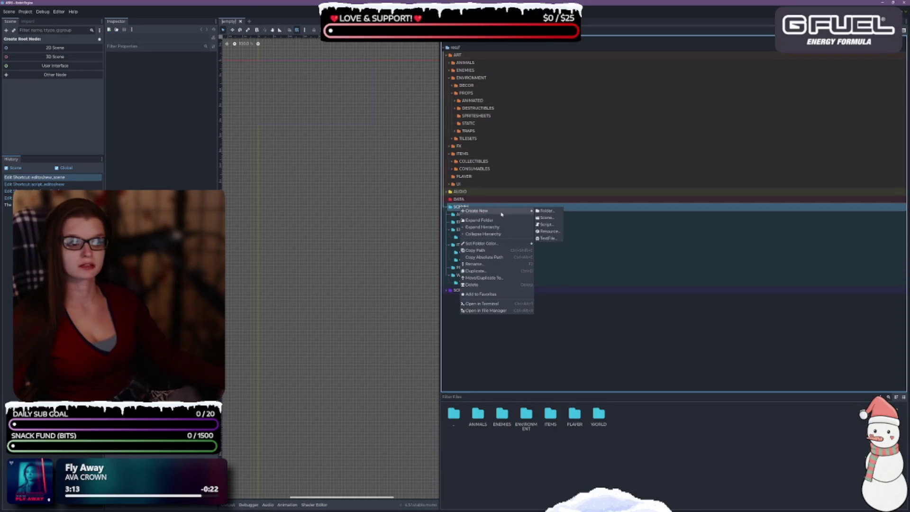
click(549, 212)
text(UI)
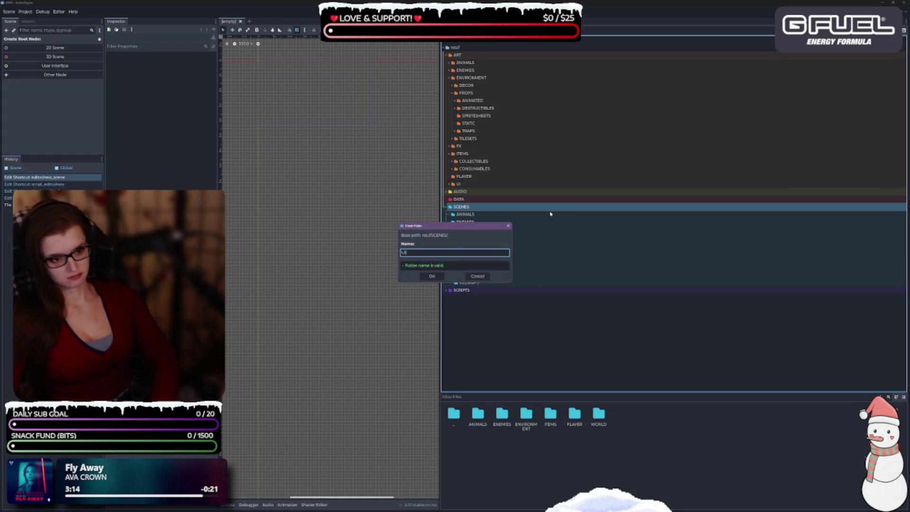
key(Return)
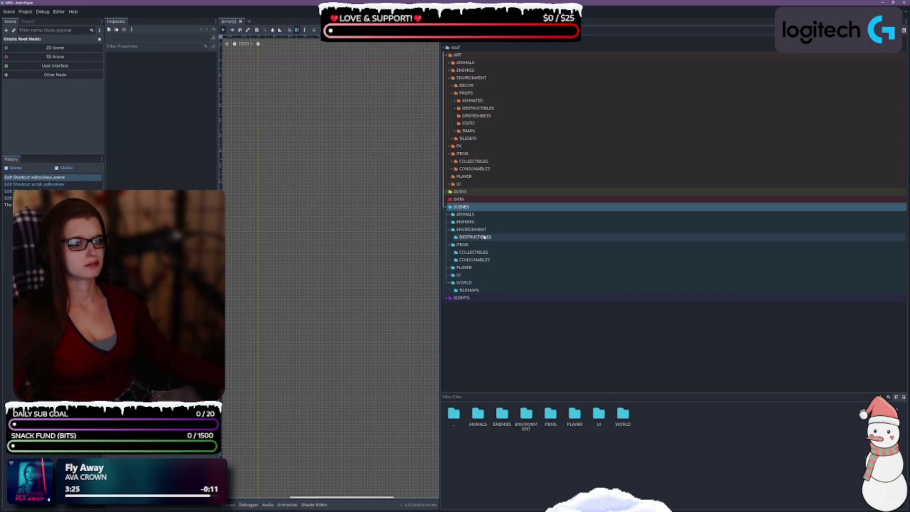
click(446, 298)
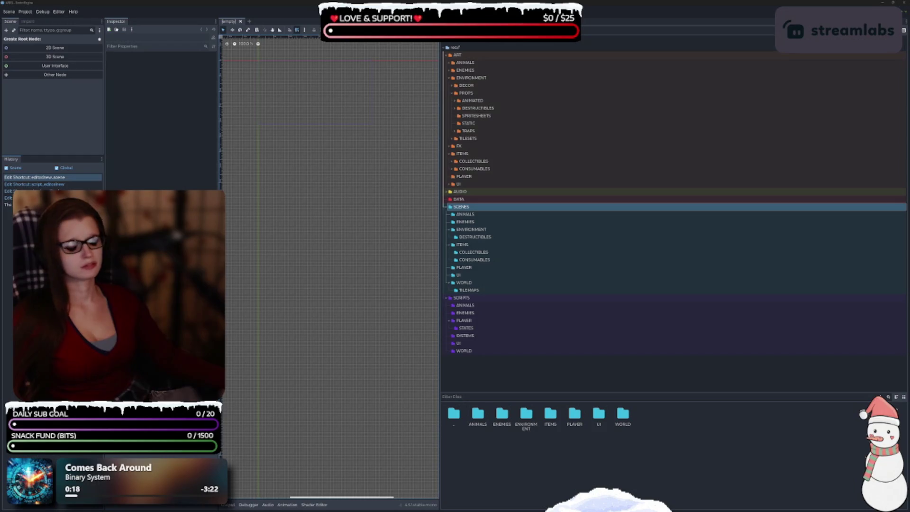
Show the top-level folders in the file list and expand ART/ANIMALS to reveal GOAT
click(477, 369)
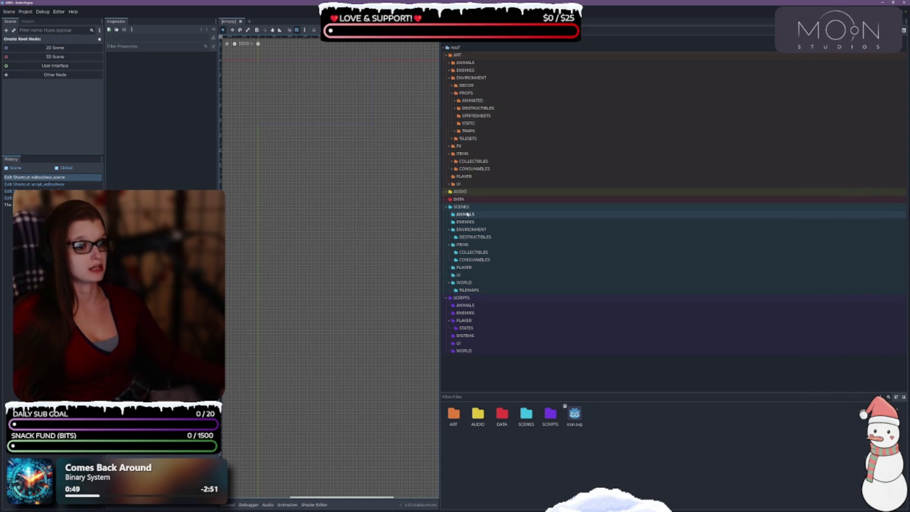
click(450, 63)
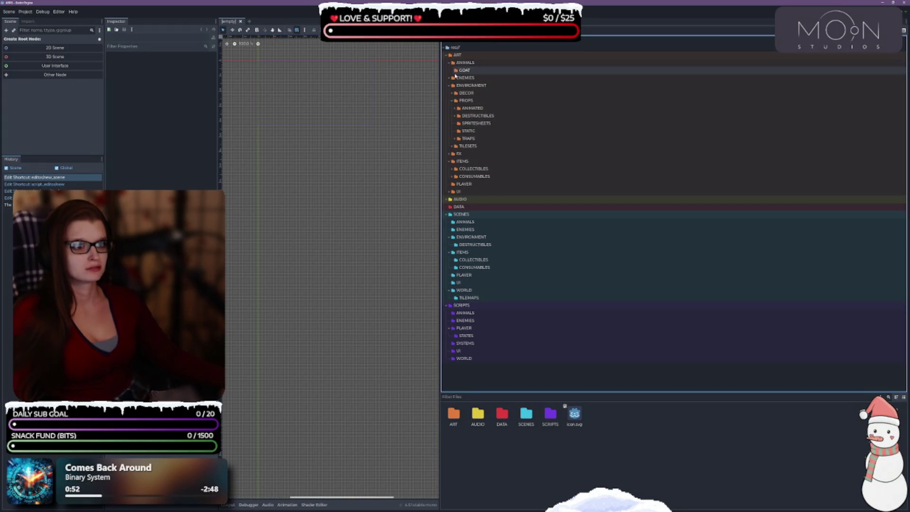
Reload the current project from the Project menu and place the file list beside the tree
click(26, 11)
click(60, 85)
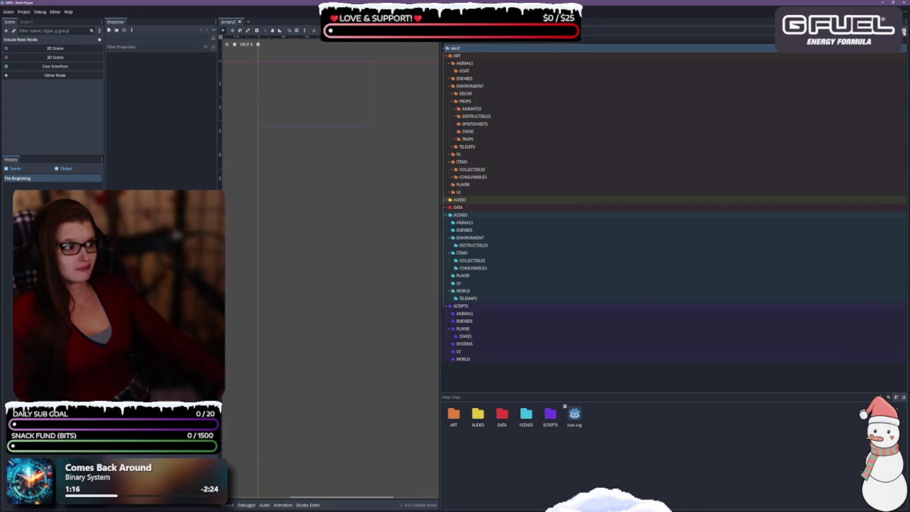
click(904, 31)
click(904, 31)
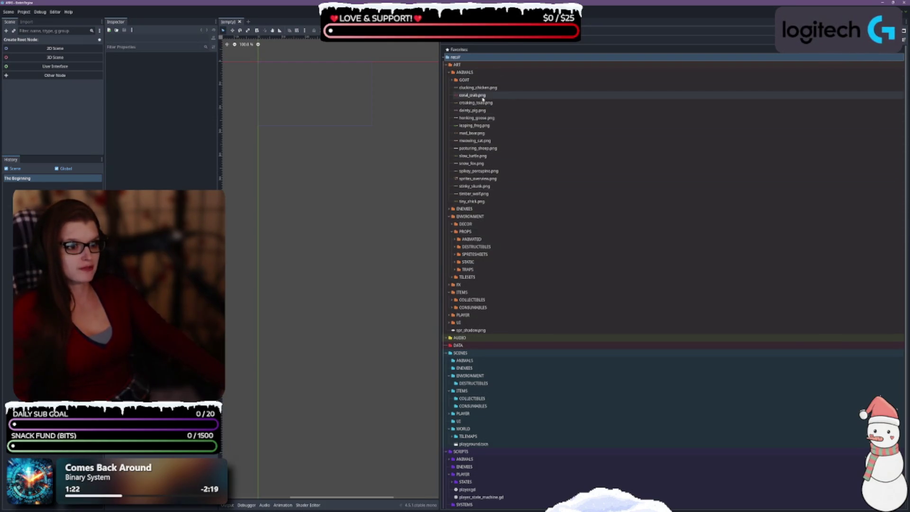
click(452, 80)
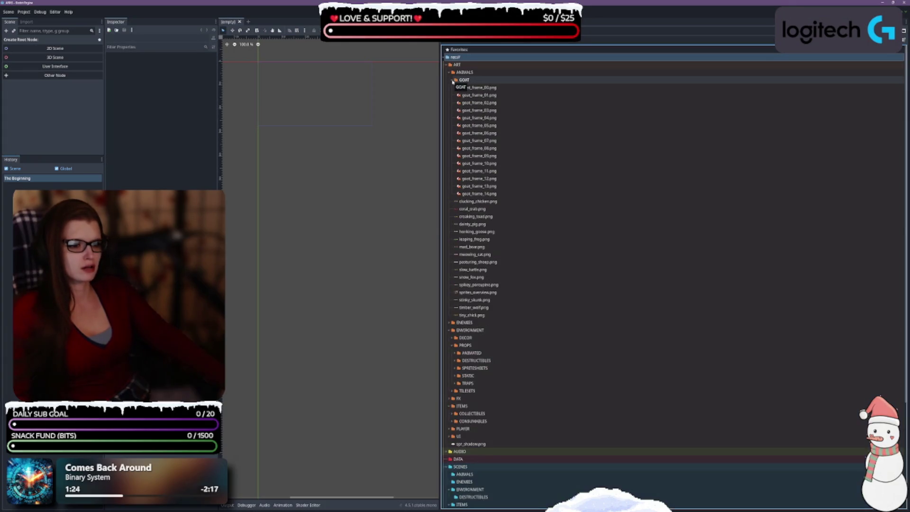
click(453, 80)
click(449, 73)
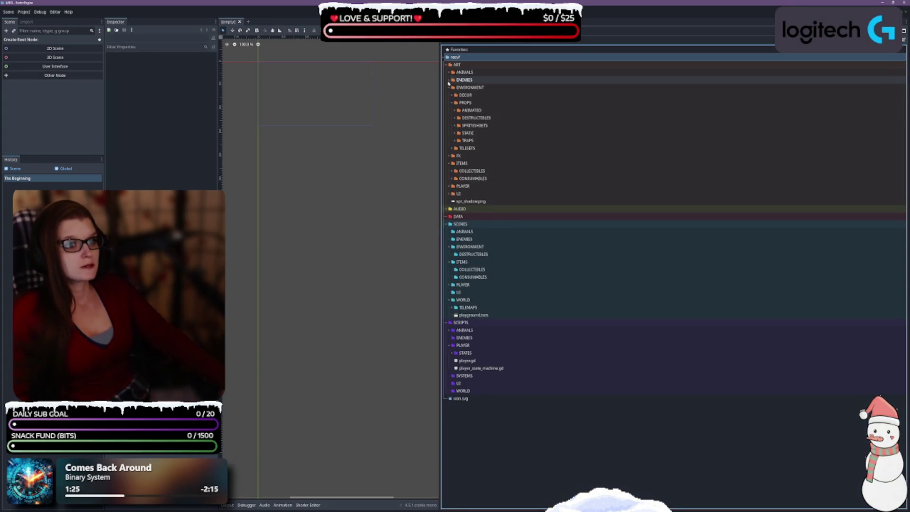
click(448, 80)
click(448, 80)
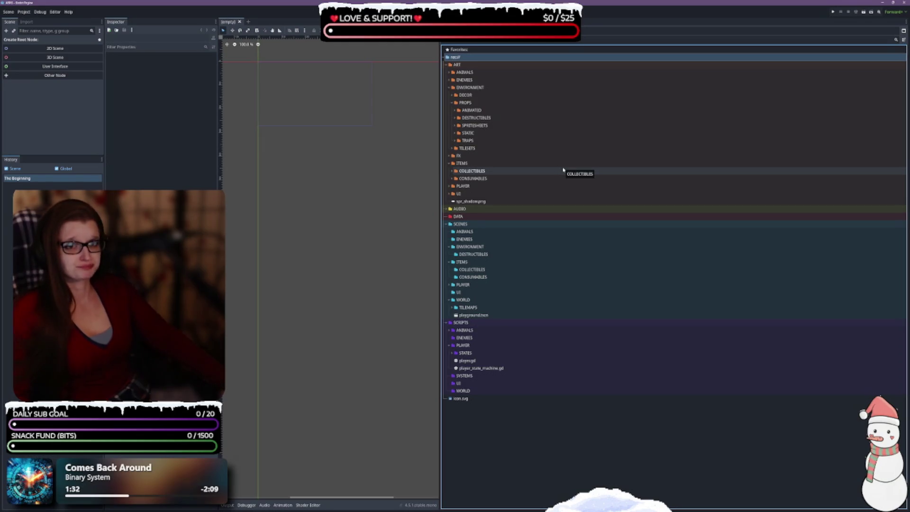
click(472, 140)
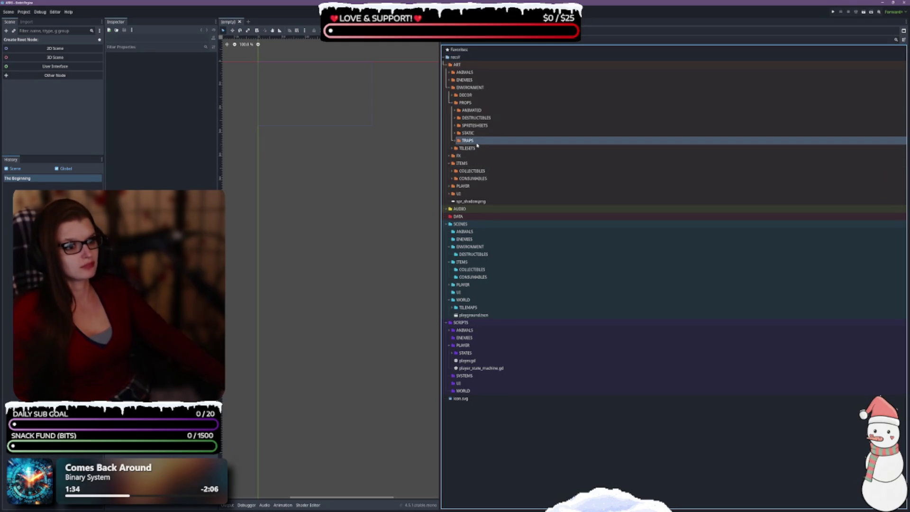
click(450, 148)
click(451, 148)
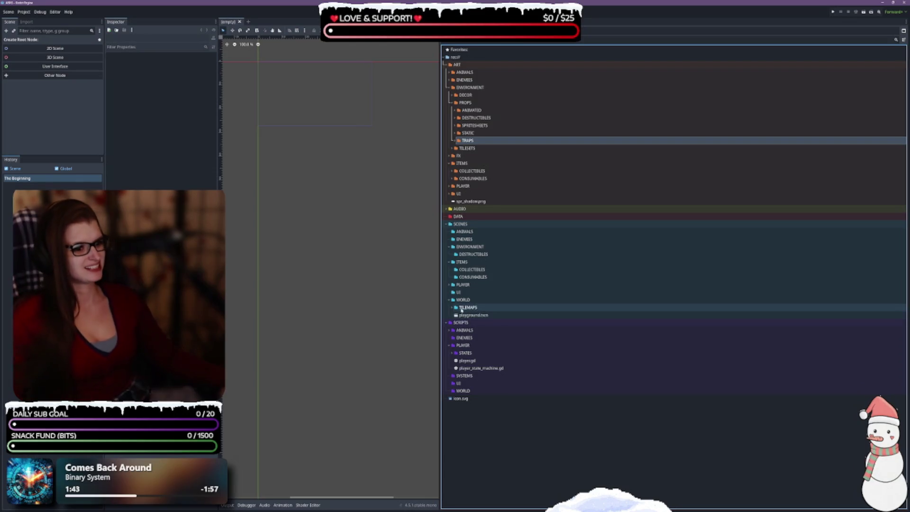
click(485, 246)
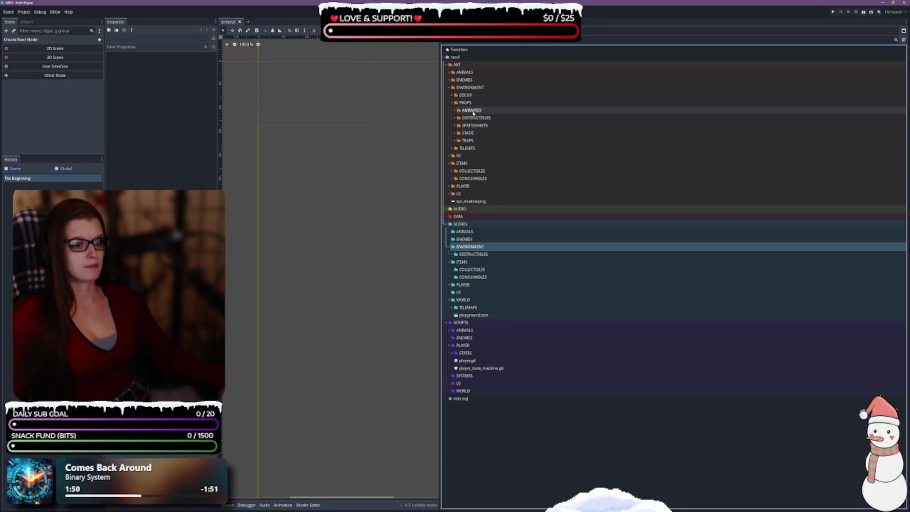
click(451, 103)
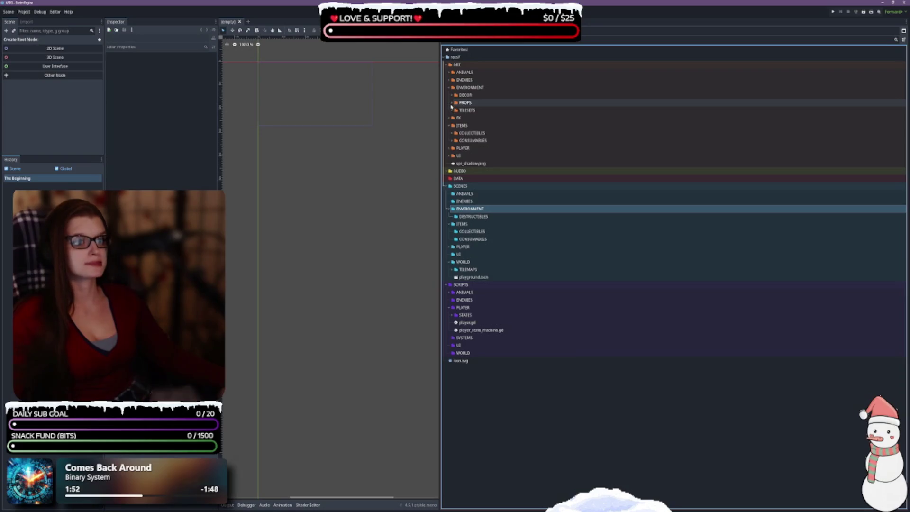
click(451, 103)
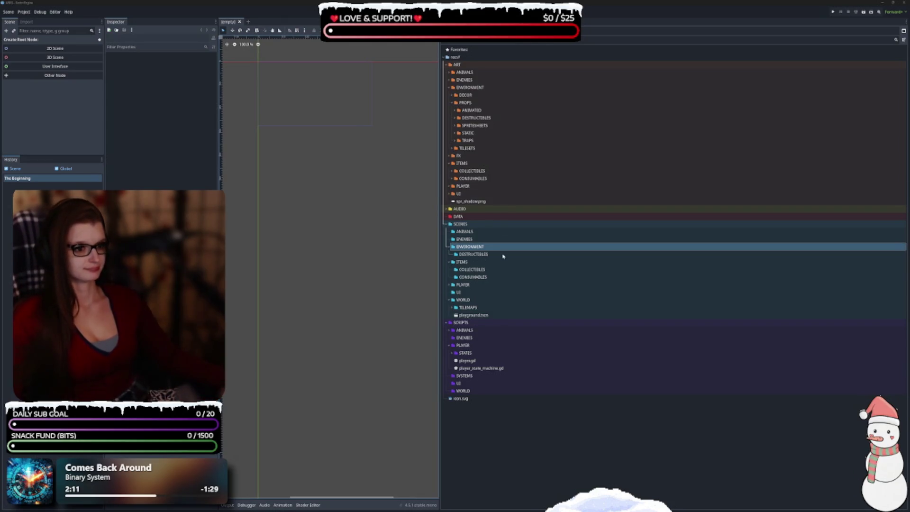
Create a new folder named TRAPS under SCENES/ENVIRONMENT, next to DESTRUCTIBLES
right_click(461, 247)
mouse_move(521, 250)
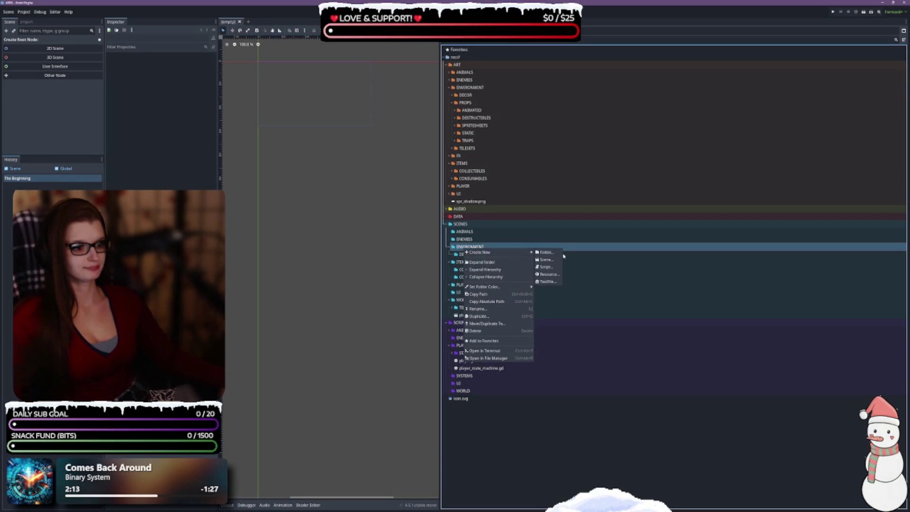
click(554, 253)
text(TRAPS)
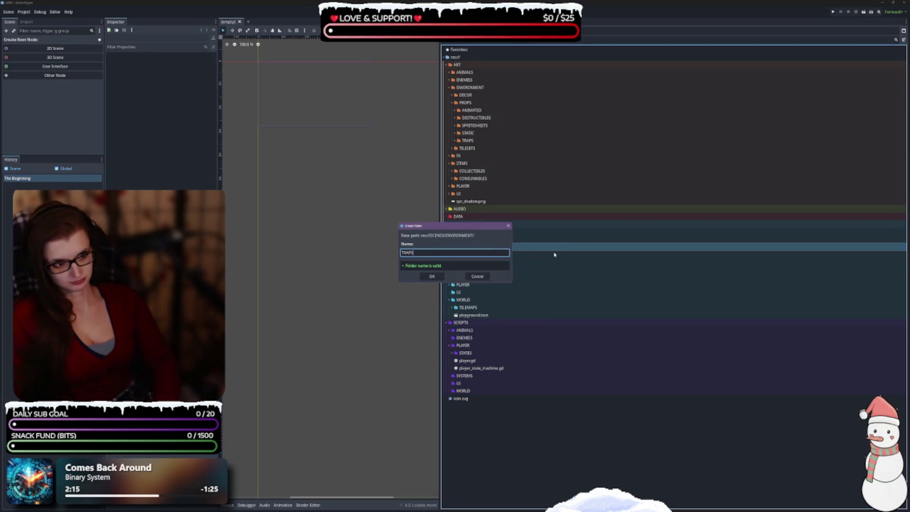
key(Return)
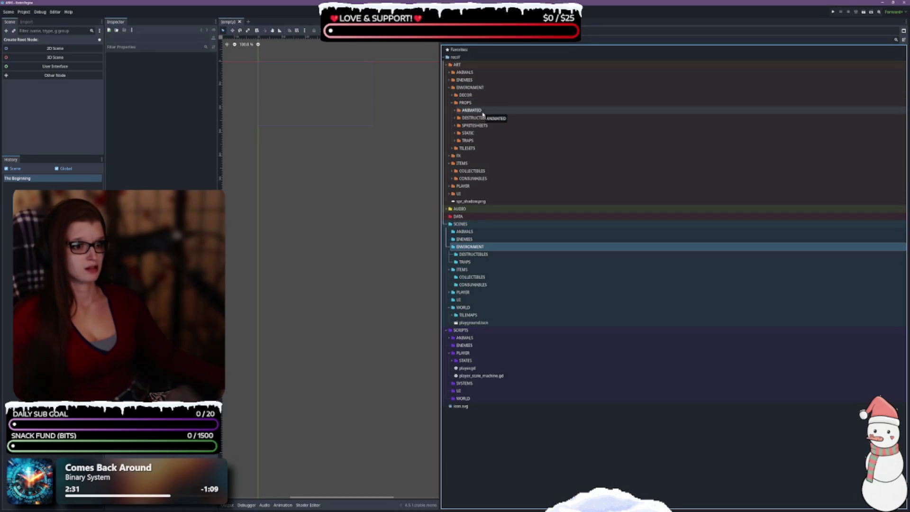
Briefly expand ANIMATED, SPRITESHEETS and ART/PLAYER, then leave ART/UI expanded
click(456, 111)
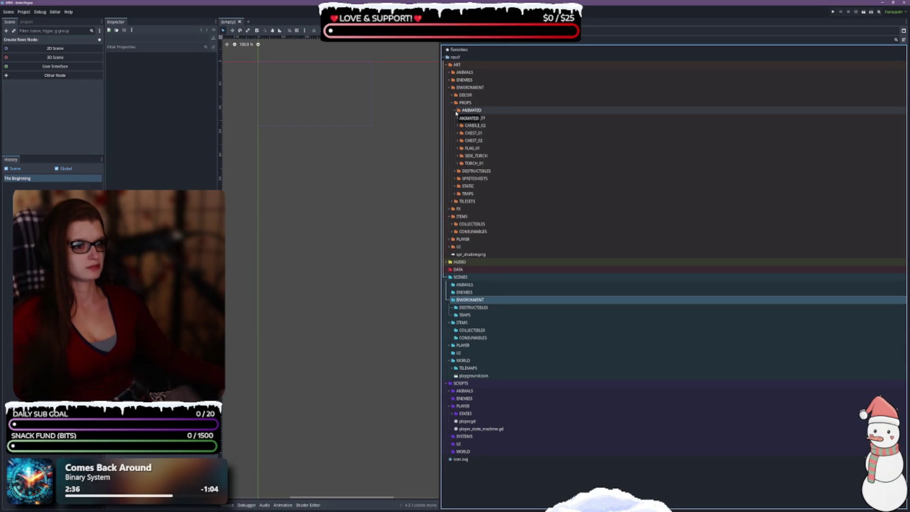
click(456, 111)
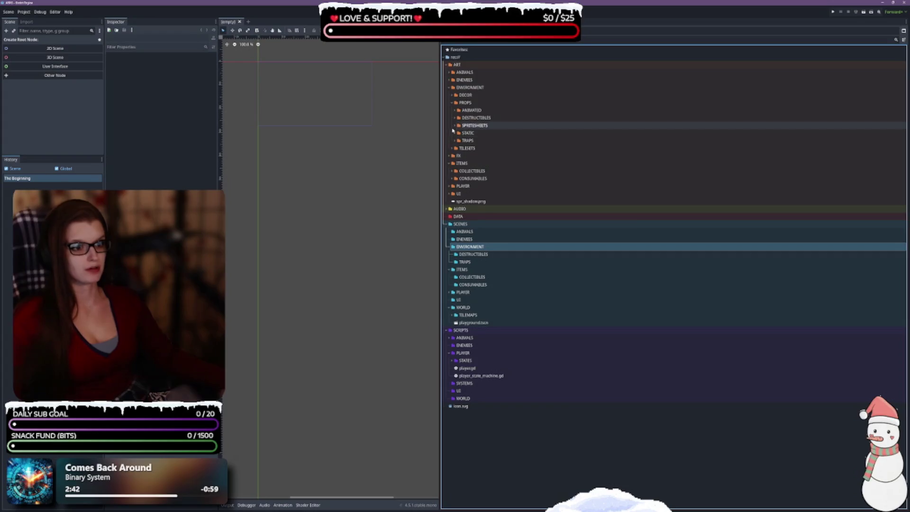
click(455, 126)
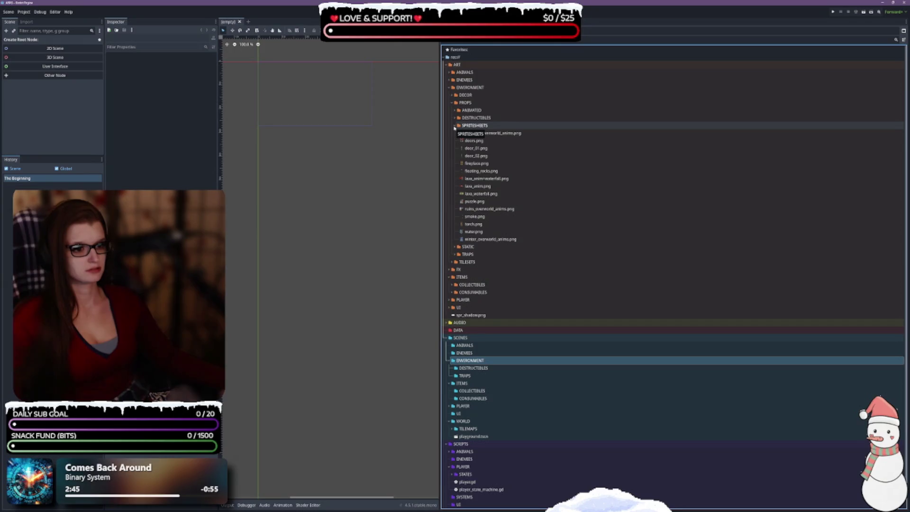
click(454, 126)
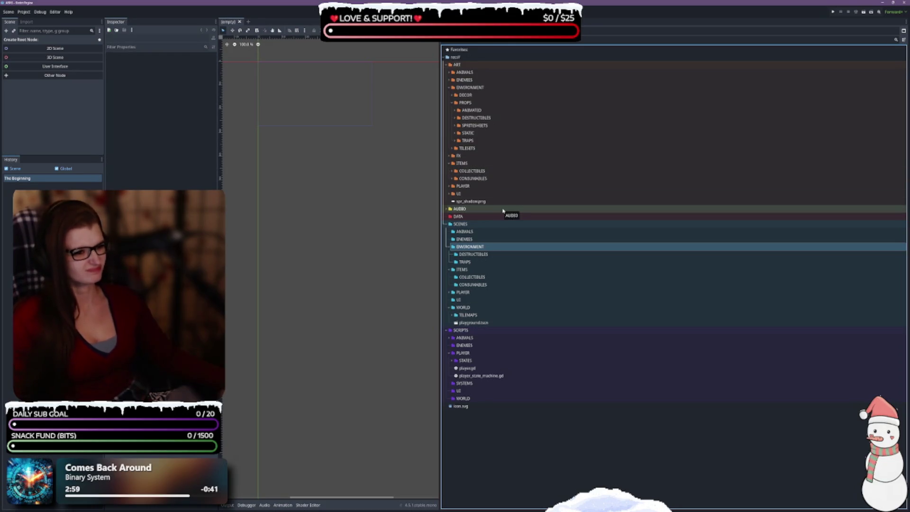
click(449, 186)
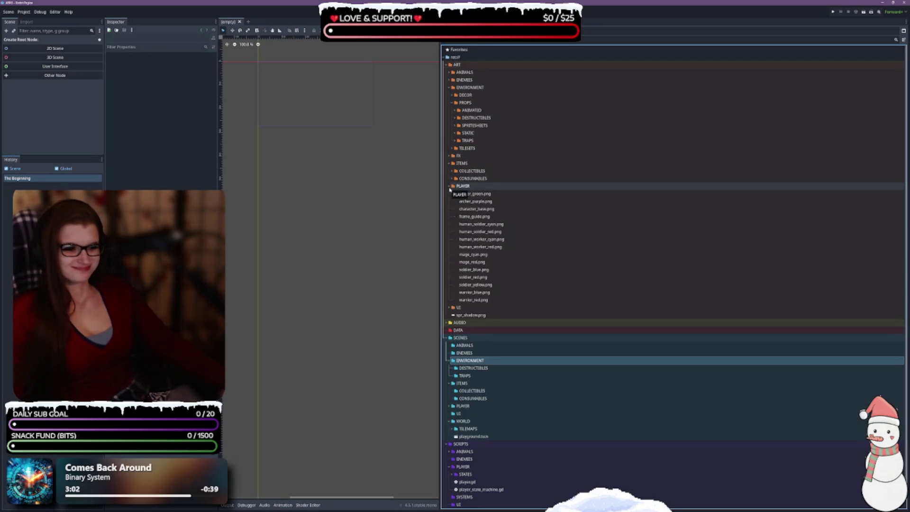
click(449, 187)
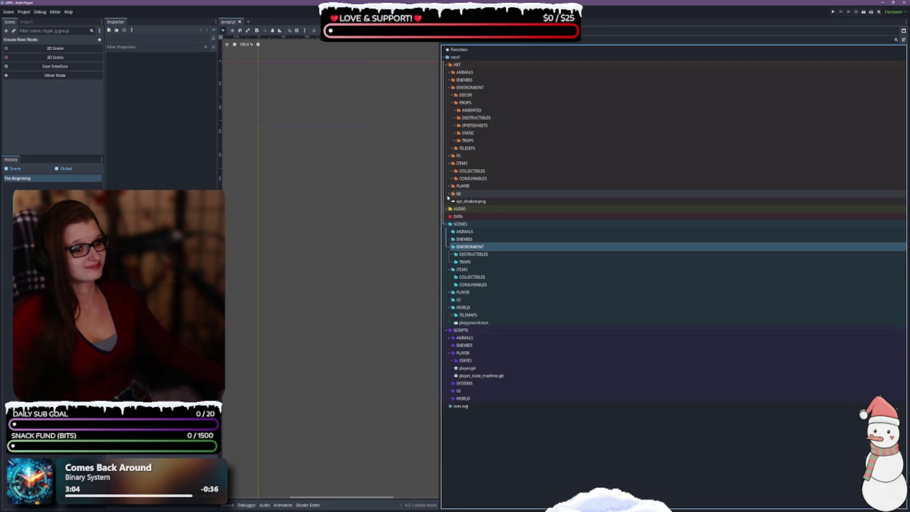
click(450, 195)
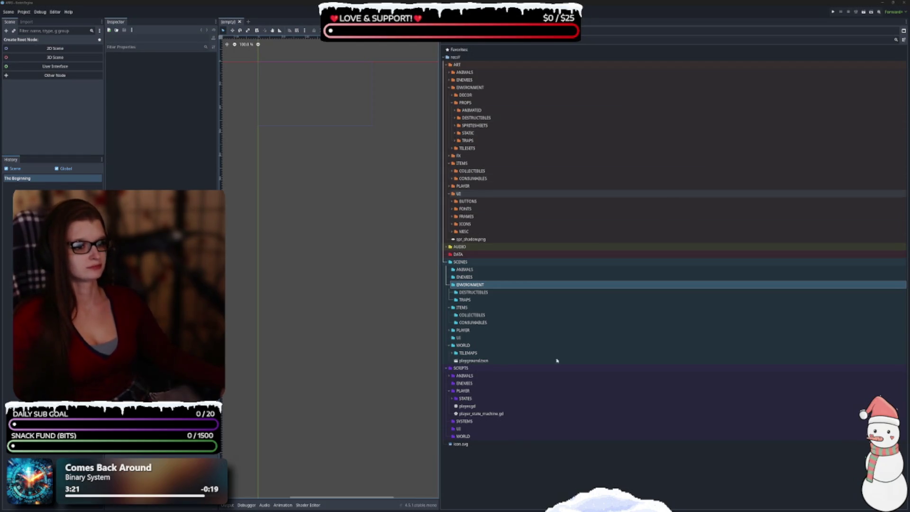
click(471, 465)
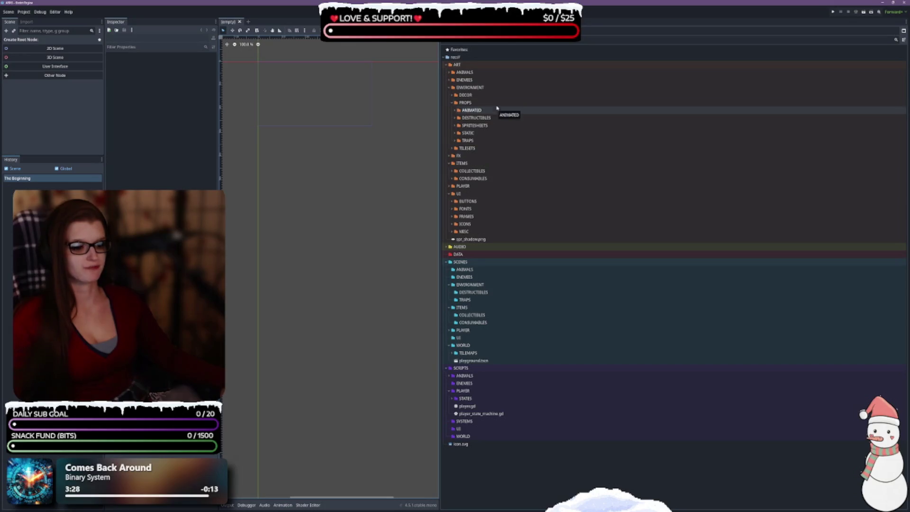
Collapse the ART, SCENES and SCRIPTS folders back to top level
click(449, 65)
click(449, 88)
click(447, 95)
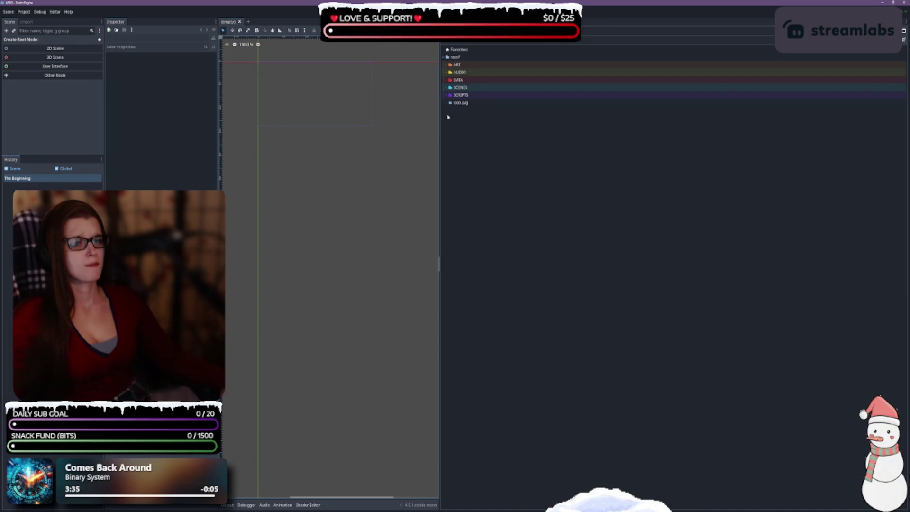
Create a new ITEMS subfolder inside DATA and expand DATA to show it
click(466, 82)
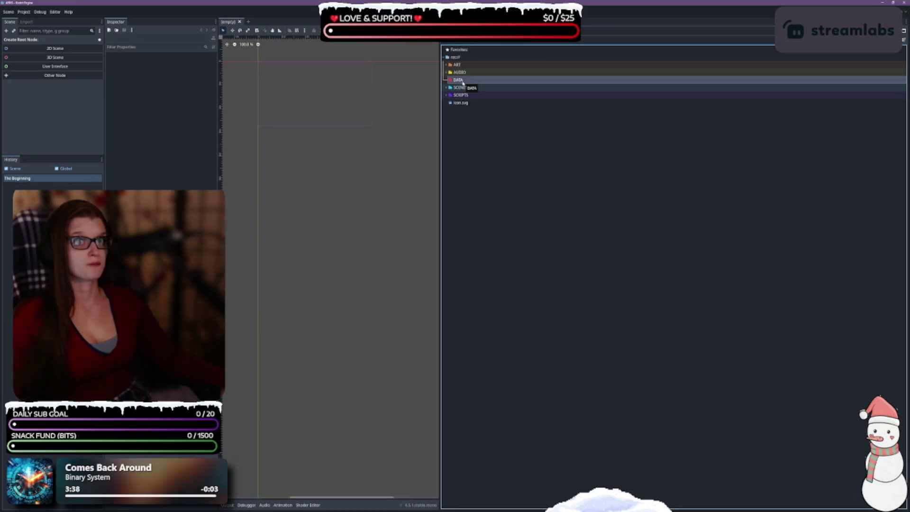
right_click(463, 82)
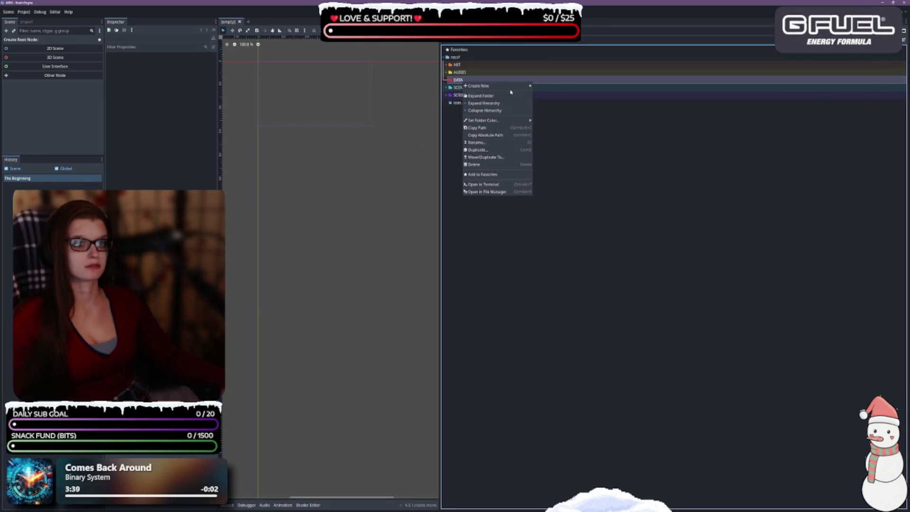
mouse_move(510, 86)
click(544, 86)
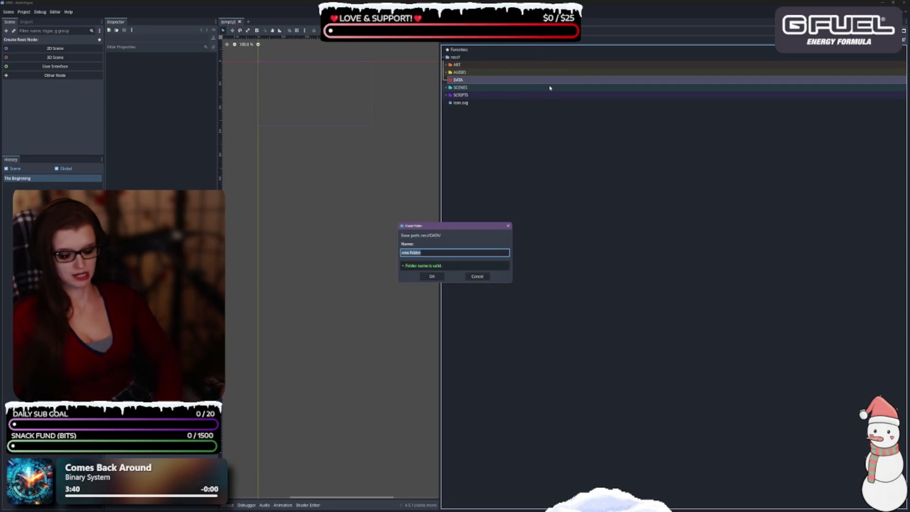
key(Escape)
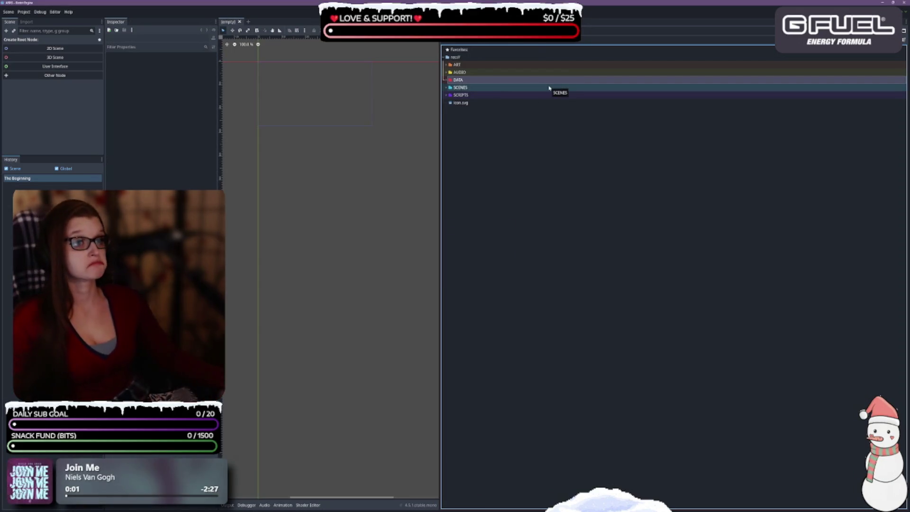
click(446, 80)
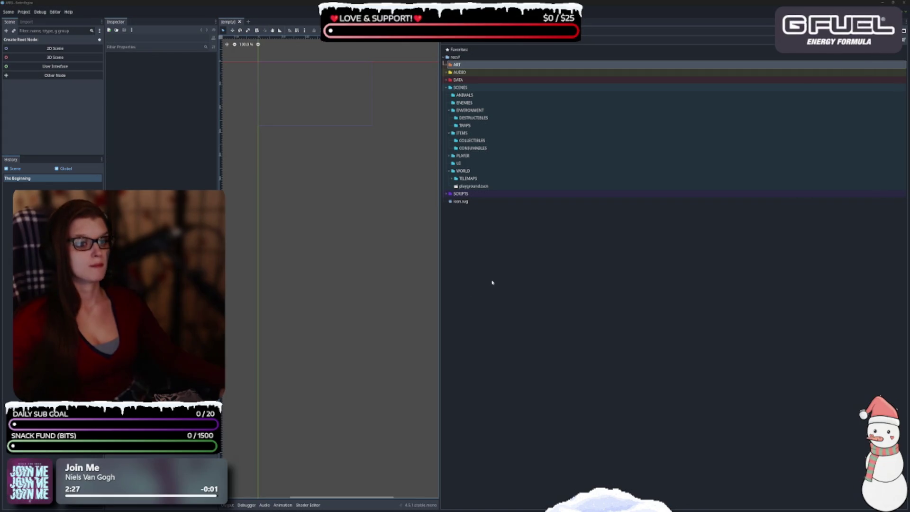
Create a HUD folder inside SCENES/UI
click(462, 163)
right_click(463, 163)
mouse_move(497, 166)
click(542, 167)
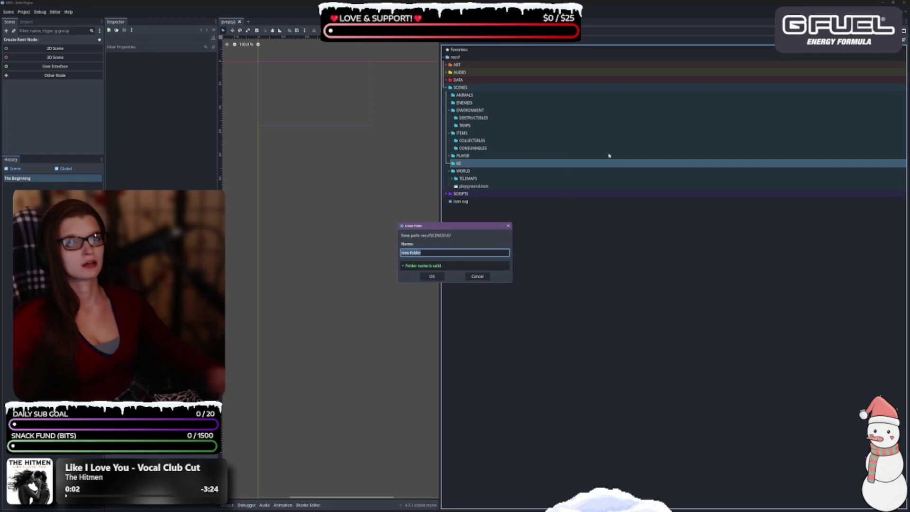
text(HUD)
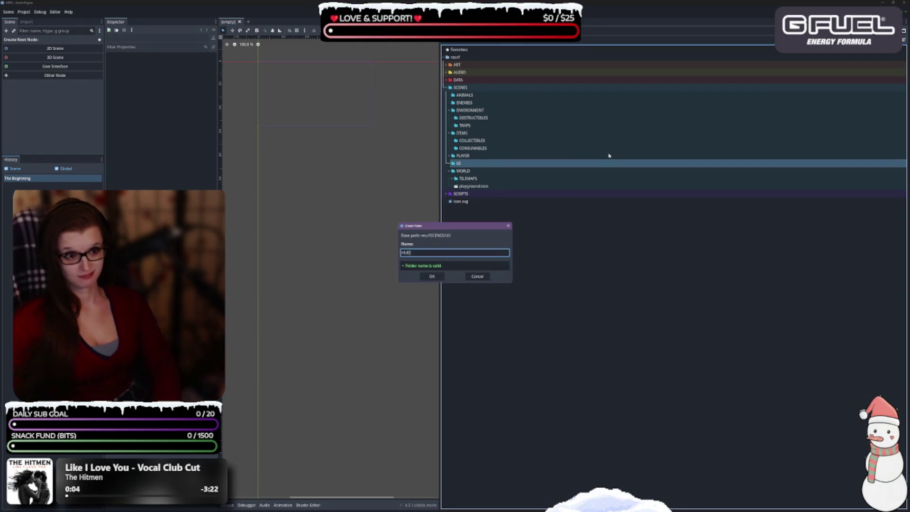
key(Return)
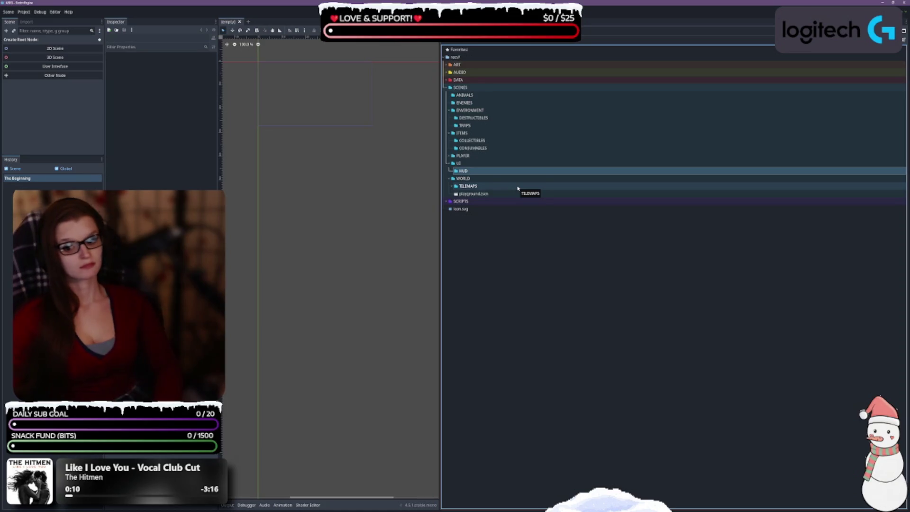
Duplicate the HUD folder with Ctrl+D and name the copy MENUS
key(ctrl+d)
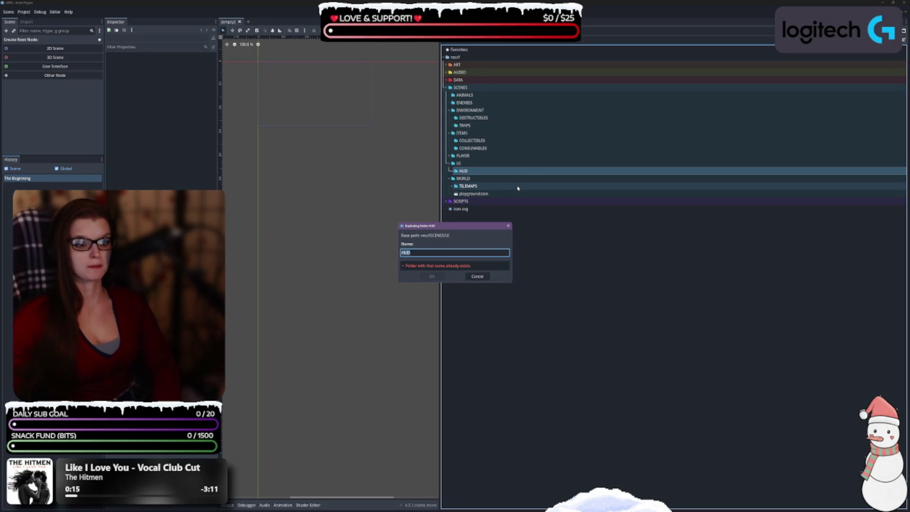
text(MENUS)
key(Return)
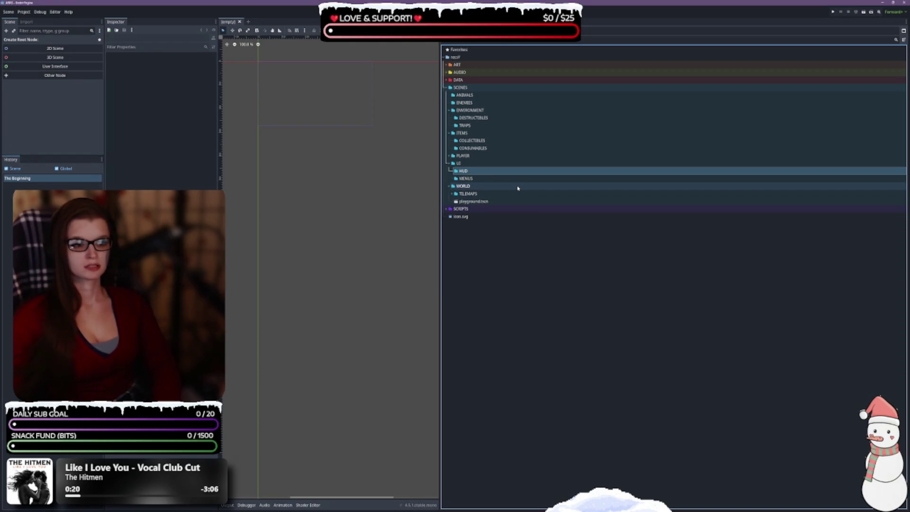
click(494, 180)
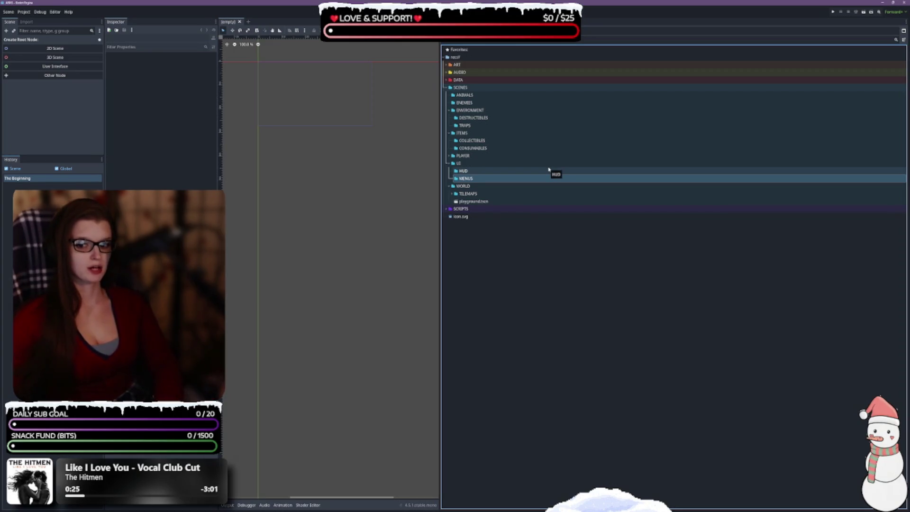
Duplicate MENUS into a WINDOWS folder, then duplicate WINDOWS into WIDGETS
key(ctrl+d)
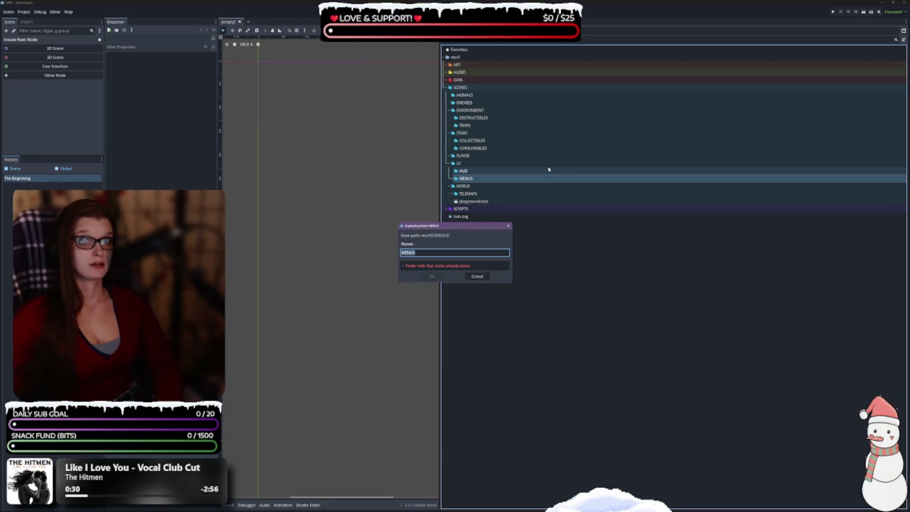
text(WINDOWS)
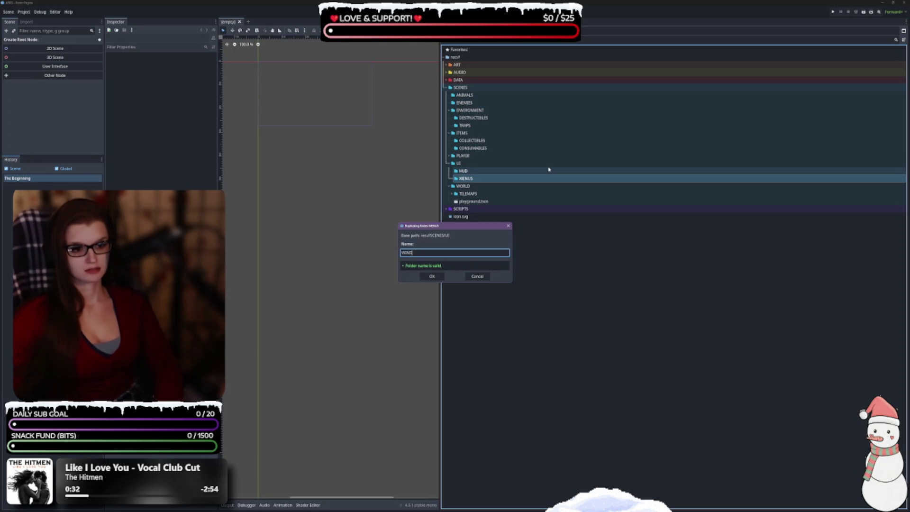
key(Return)
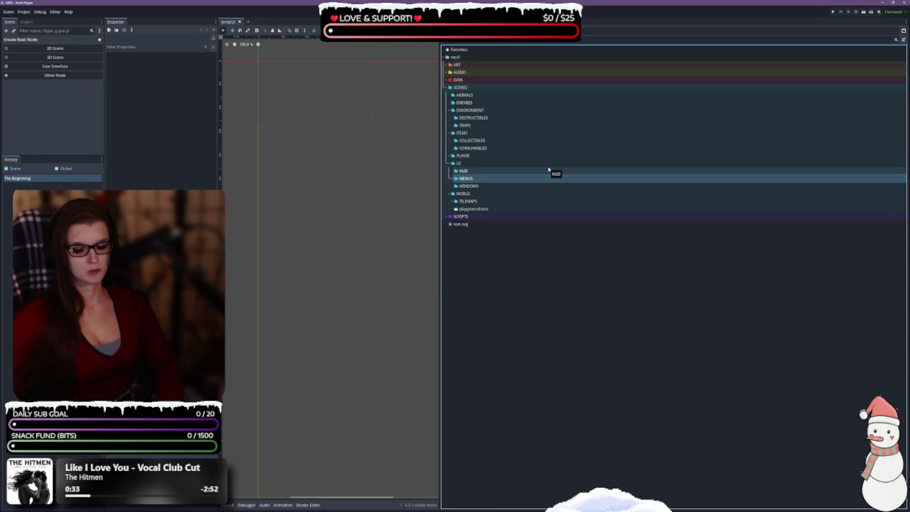
click(501, 185)
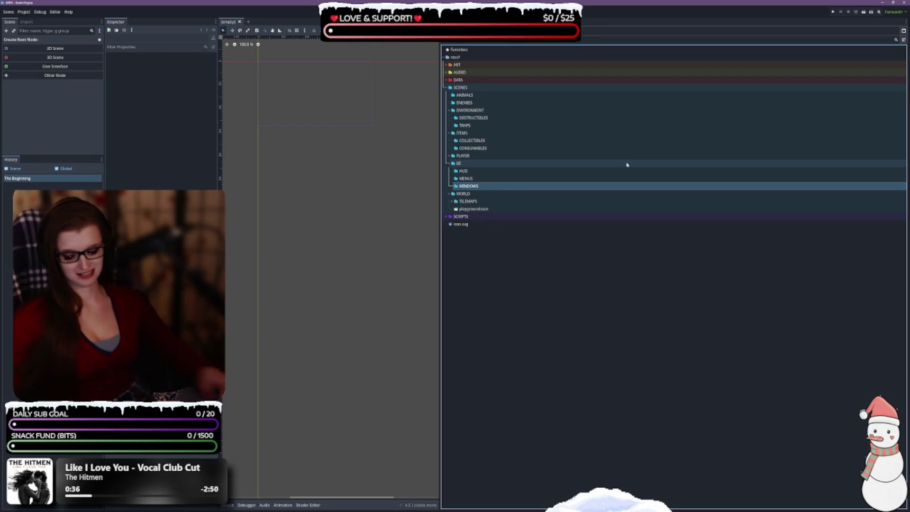
key(ctrl+d)
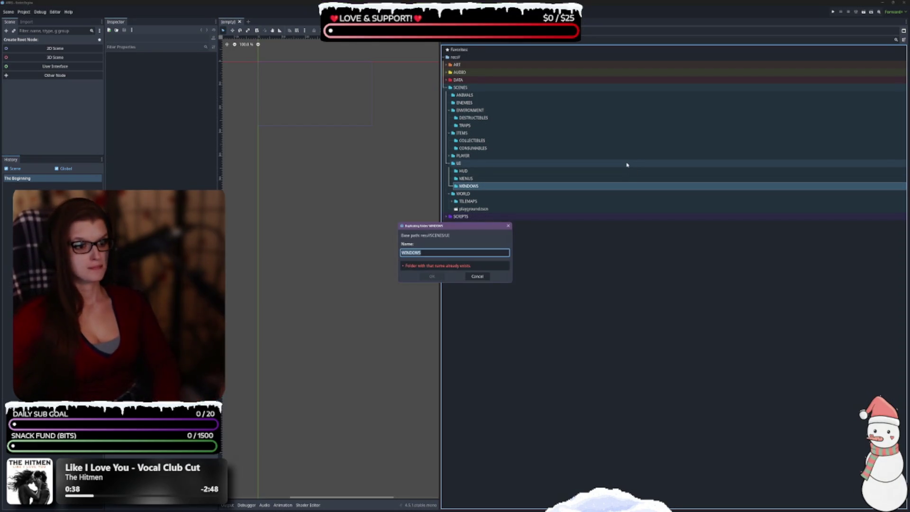
text(W)
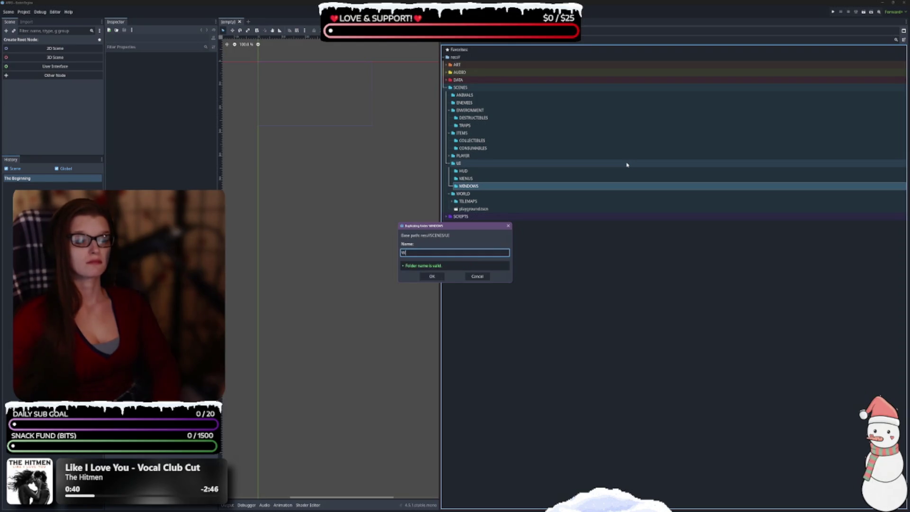
text(IDGETS)
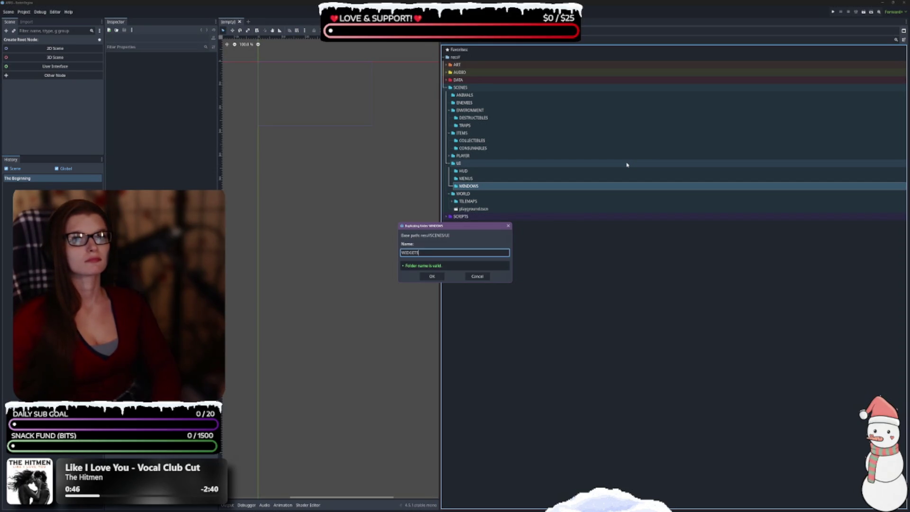
key(Return)
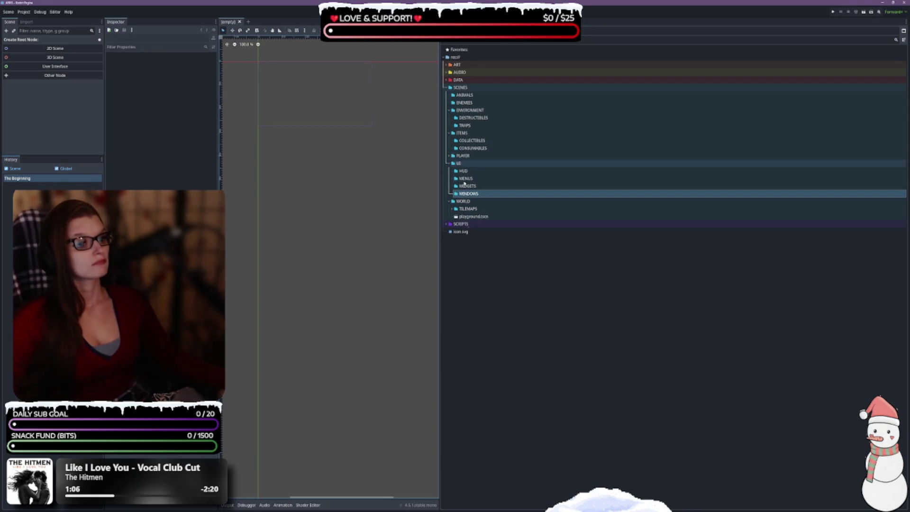
click(447, 224)
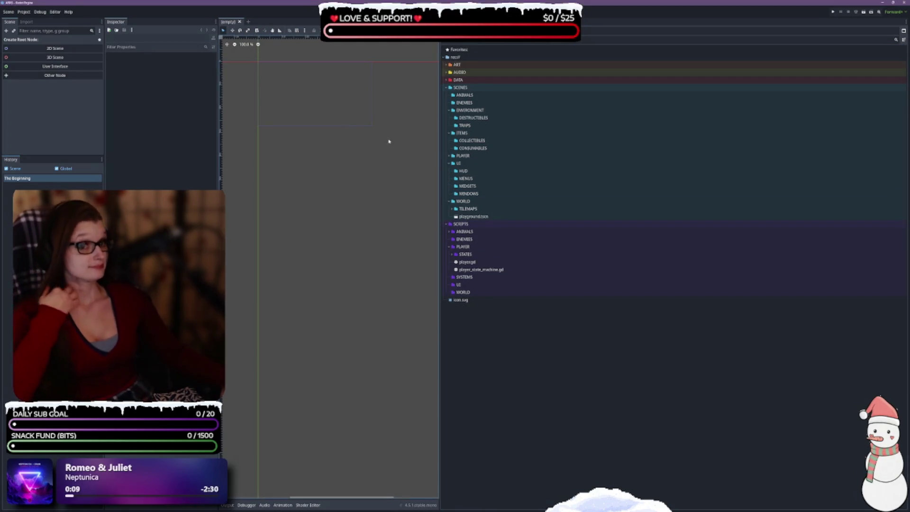
Expand ART to list ANIMALS, ENEMIES, ENVIRONMENT, FX, ITEMS, PLAYER and UI
double_click(507, 65)
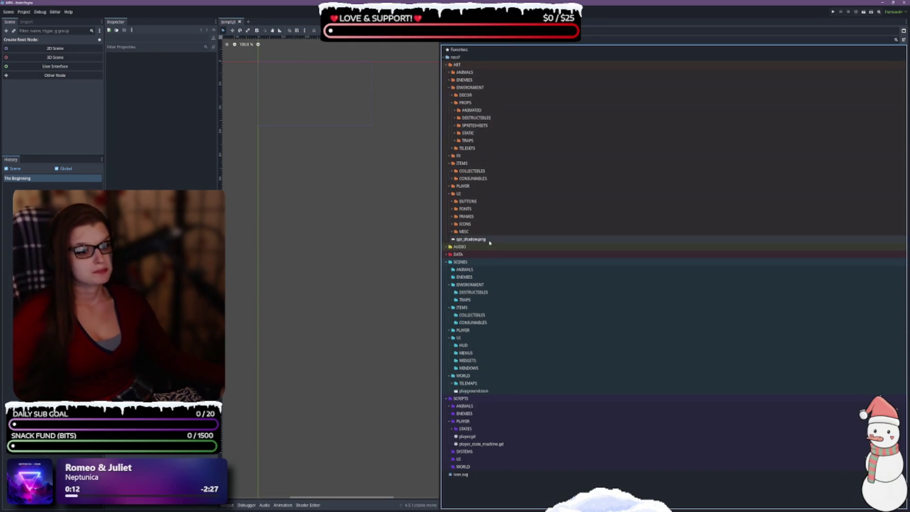
Toggle the FileSystem split view, ending on a tree-only layout
click(436, 319)
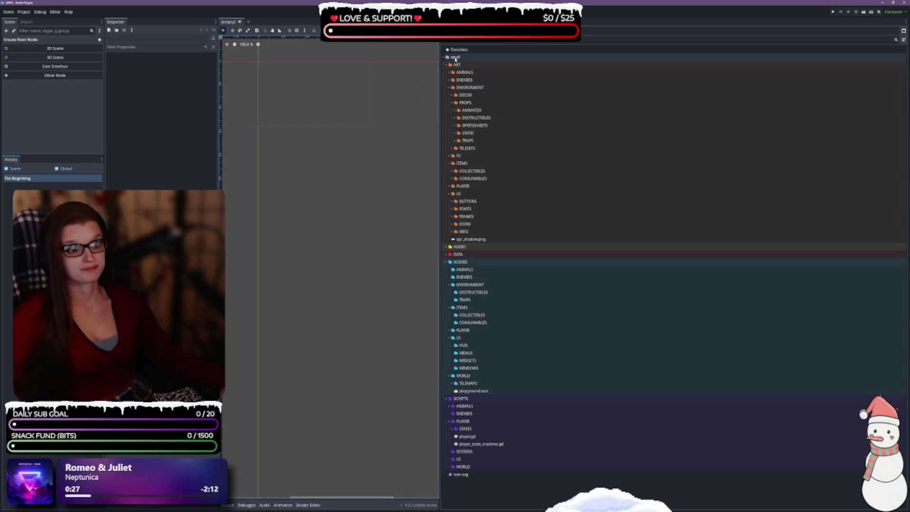
click(904, 31)
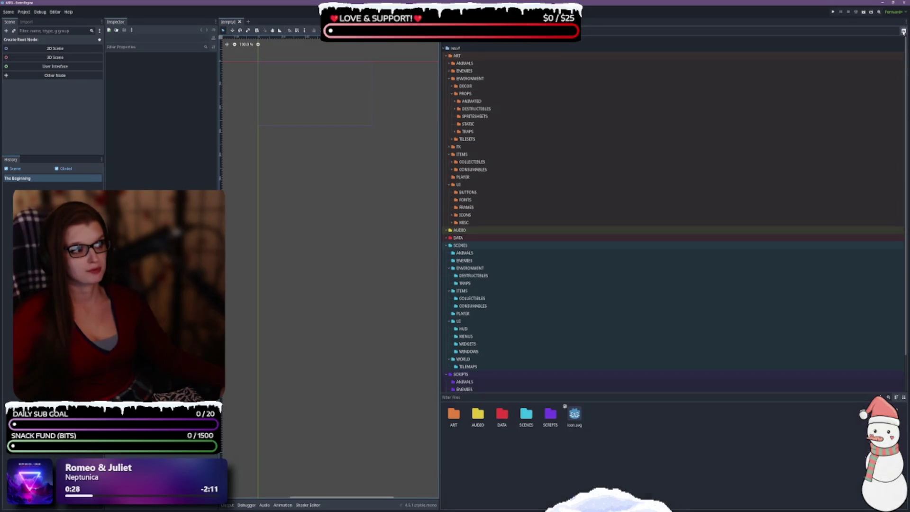
click(903, 31)
click(903, 31)
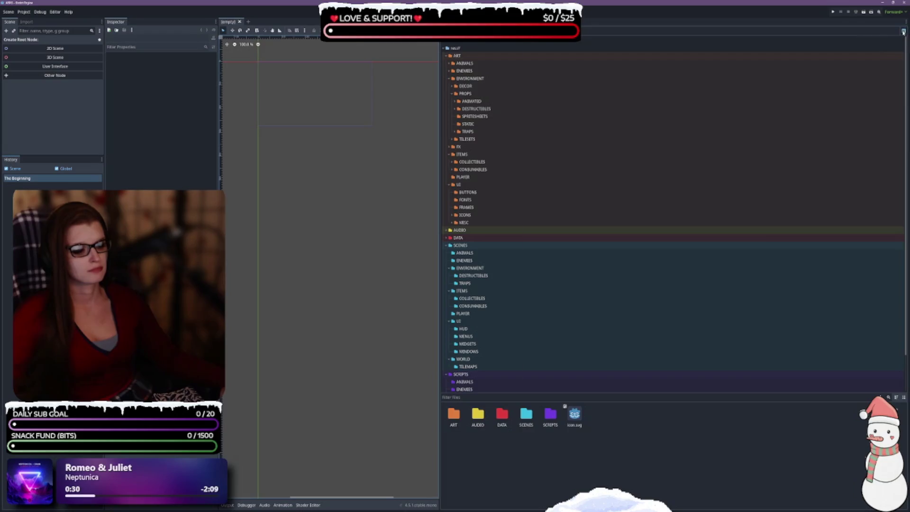
click(903, 31)
Move the FileSystem dock to the lower-left slot beside History
click(905, 21)
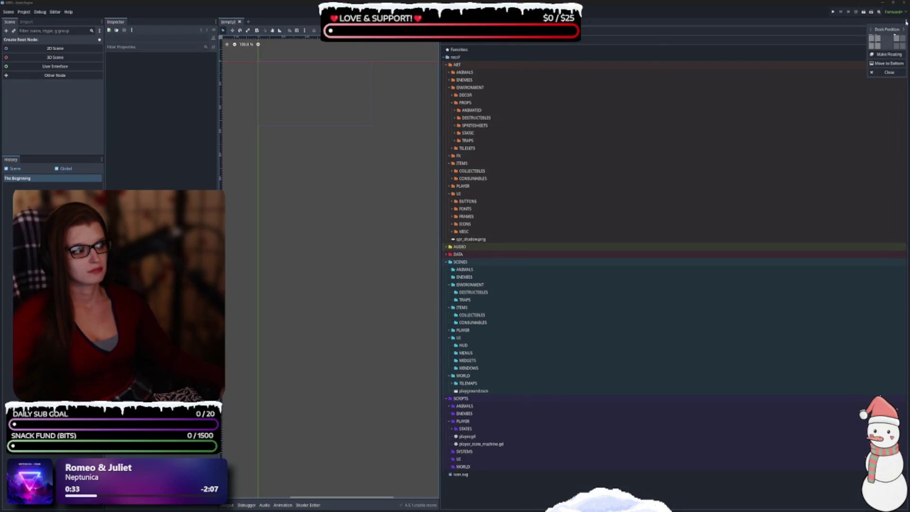
click(872, 45)
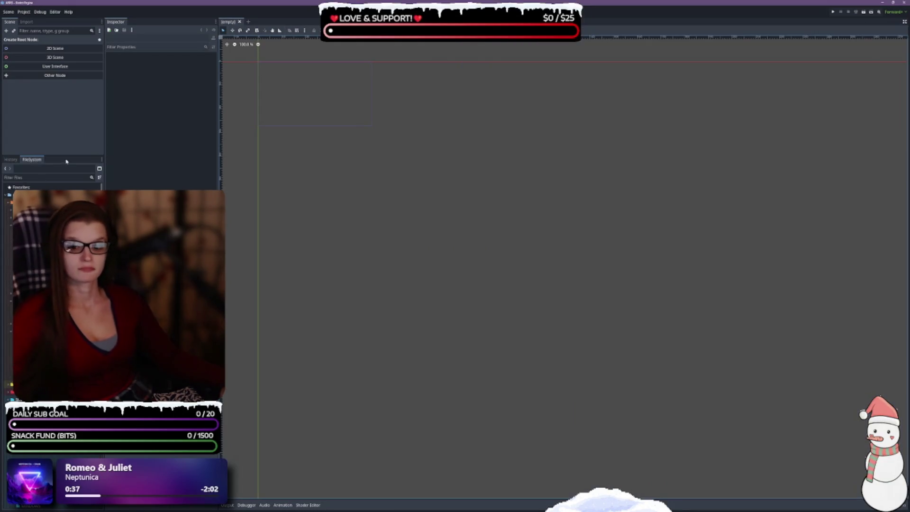
click(12, 223)
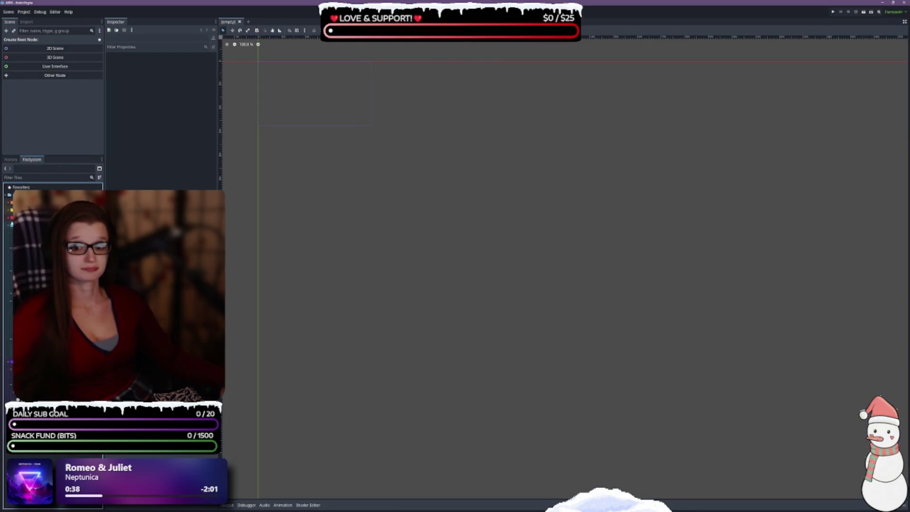
click(8, 227)
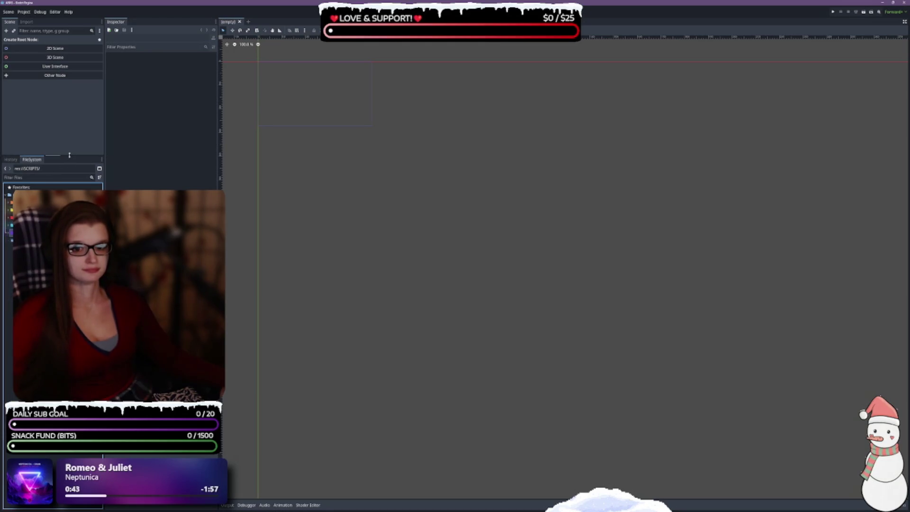
click(8, 227)
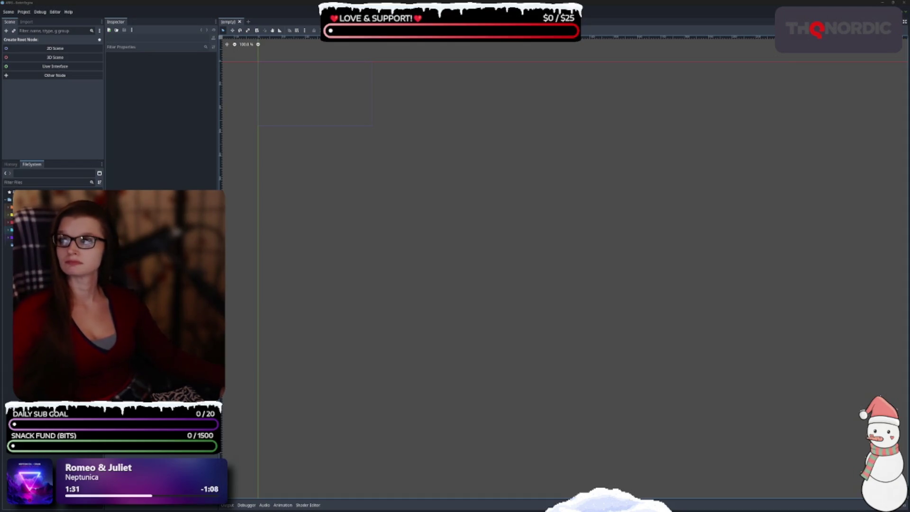
click(420, 248)
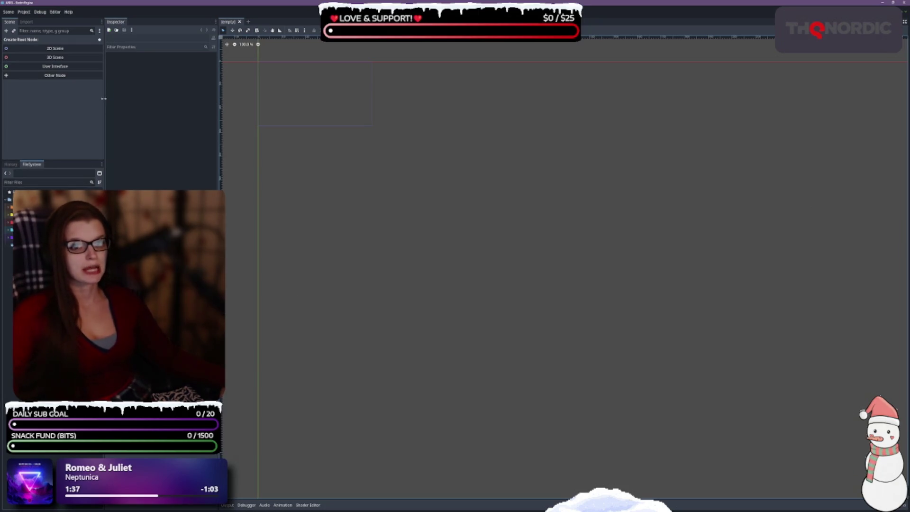
click(172, 148)
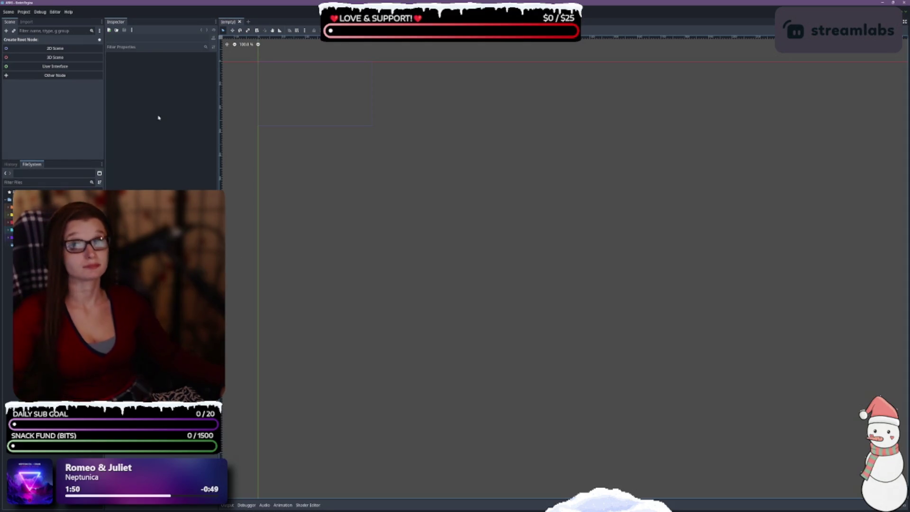
click(152, 138)
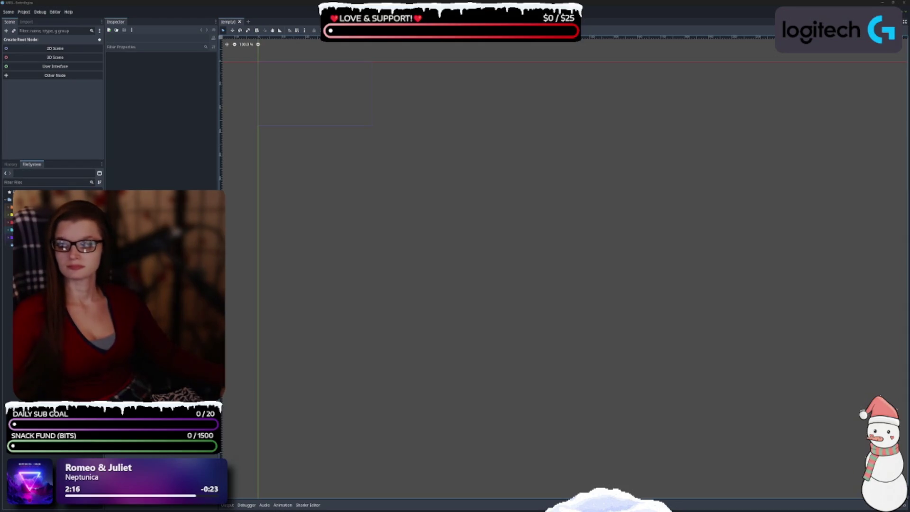
click(396, 234)
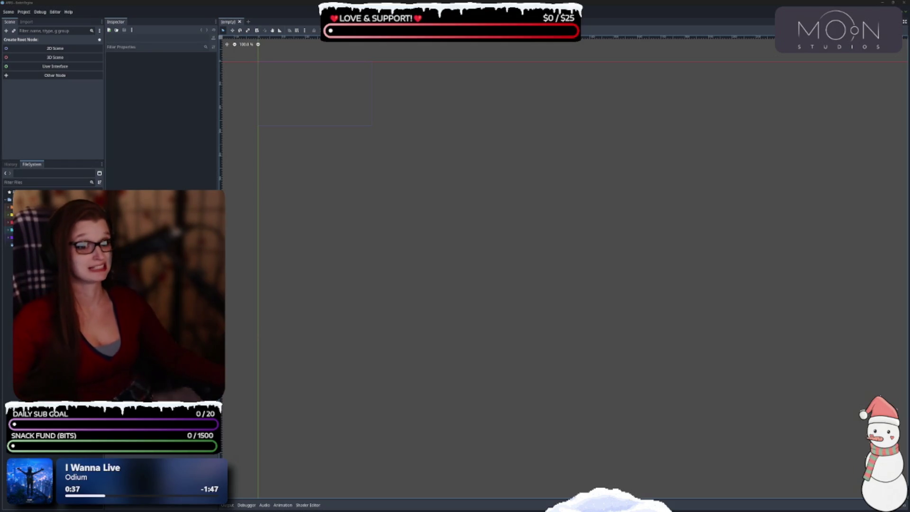
click(52, 293)
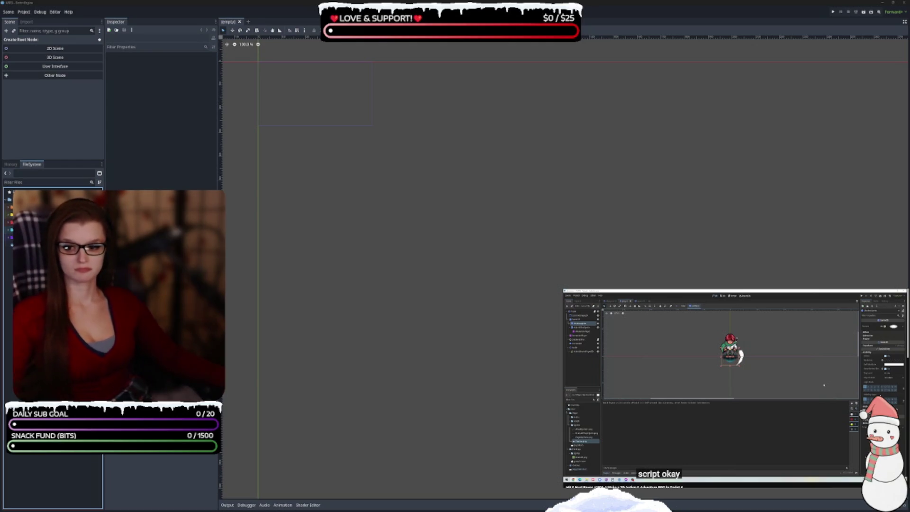
Open playground.tscn, which reports player.tscn's broken sword-attack sound dependency
click(448, 295)
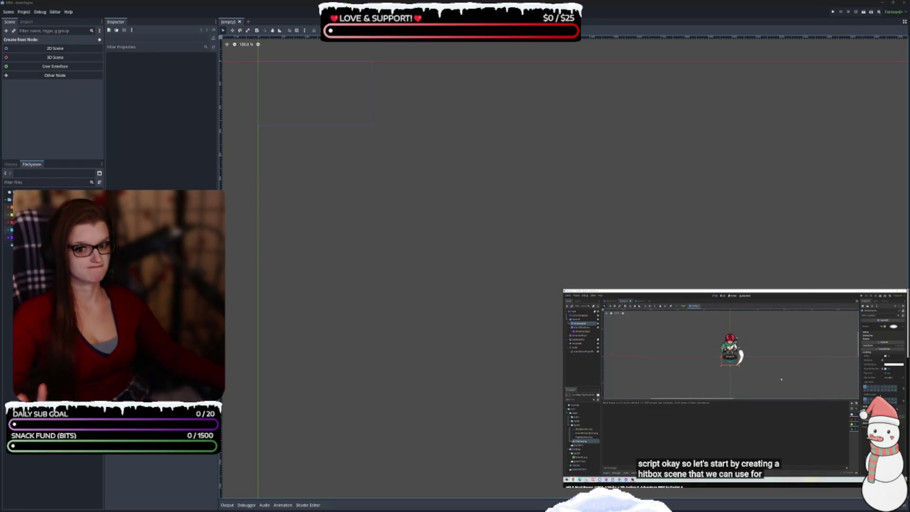
click(12, 231)
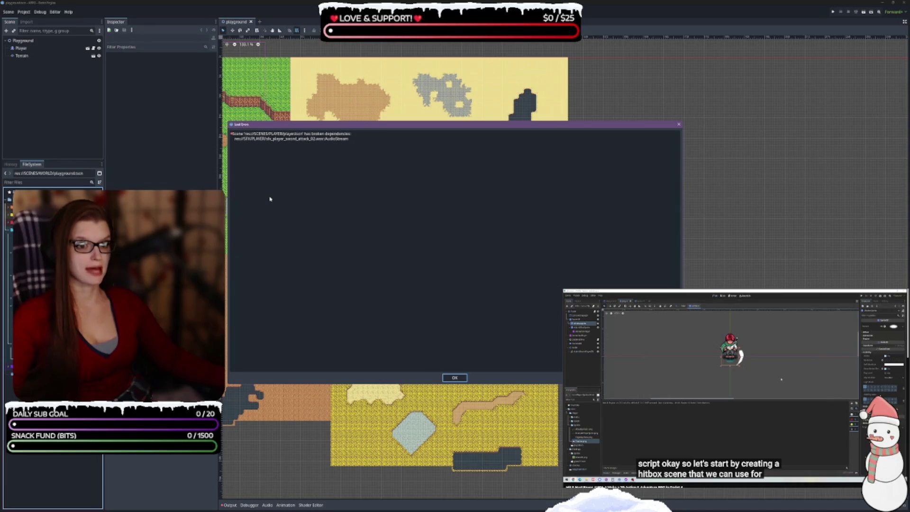
Dismiss the load errors, open player.tscn and choose Fix Dependencies
click(454, 378)
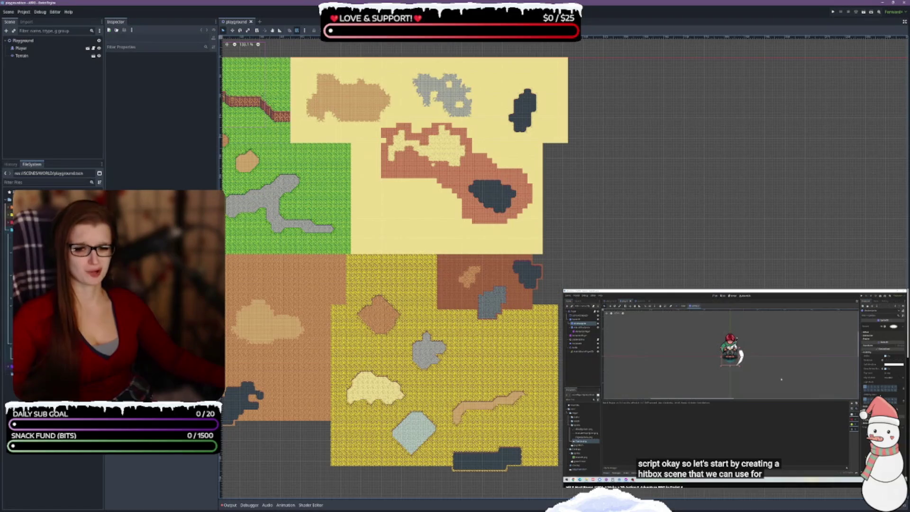
click(11, 299)
double_click(11, 303)
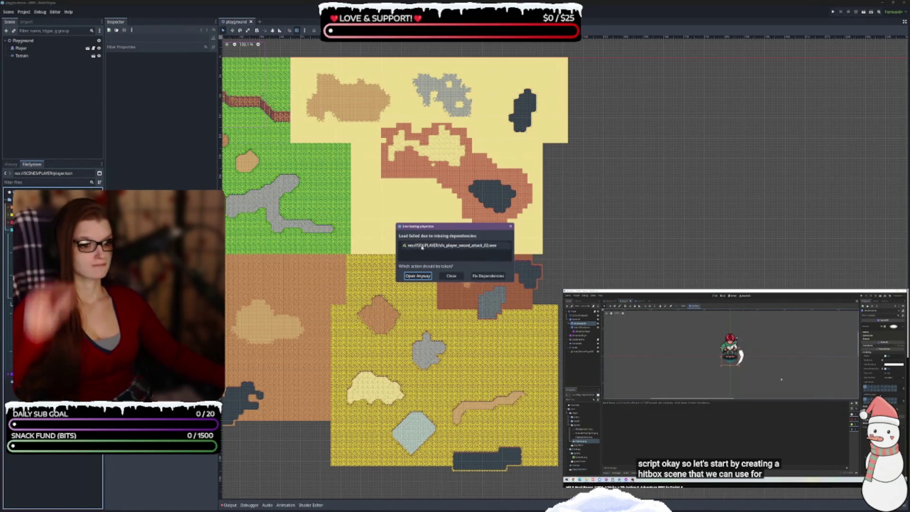
click(480, 276)
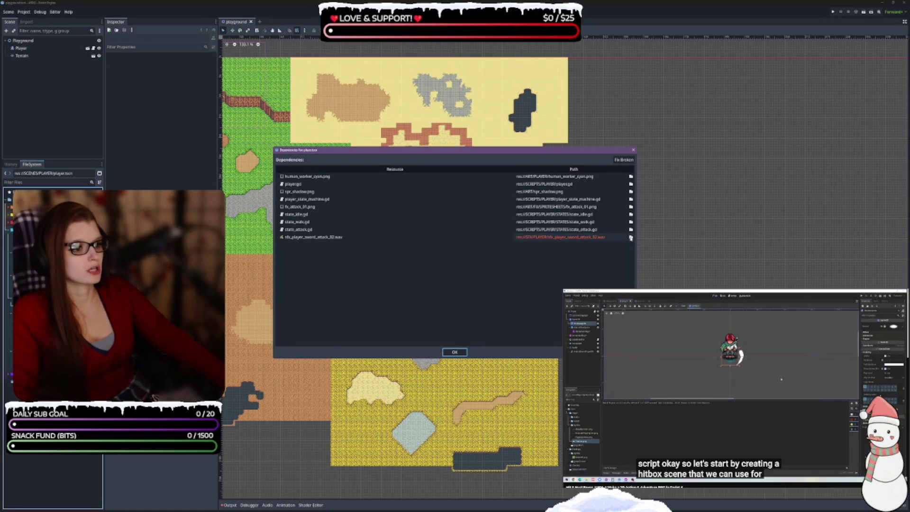
Repoint the missing sound to res://AUDIO/SFX/PLAYER/sfx_player_sword_attack_02.wav and accept
click(631, 237)
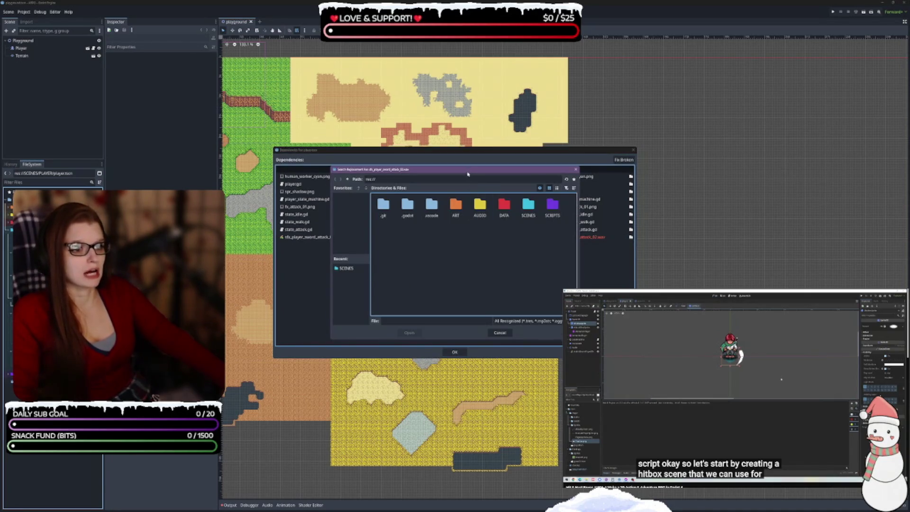
double_click(469, 288)
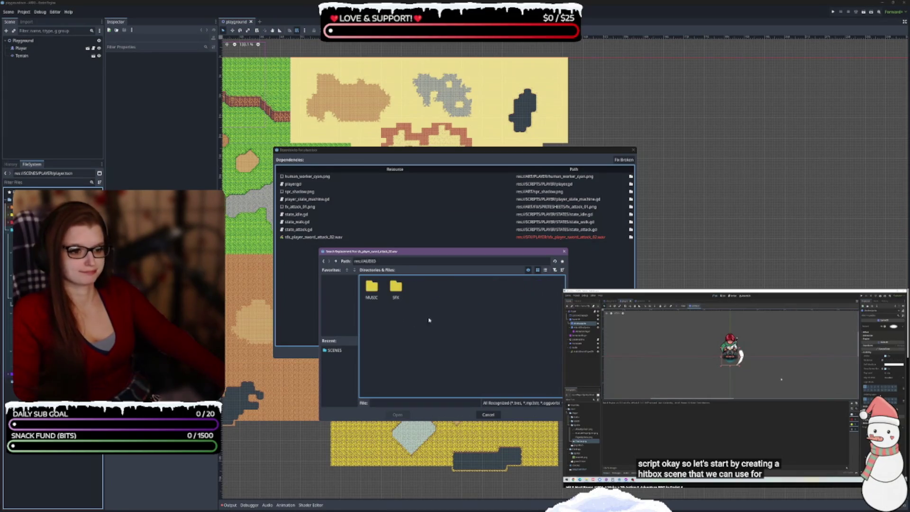
double_click(396, 287)
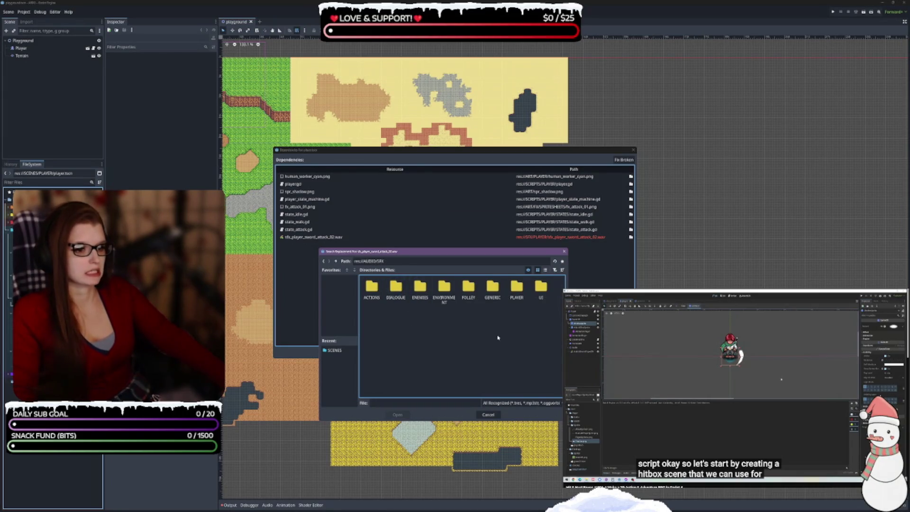
double_click(517, 287)
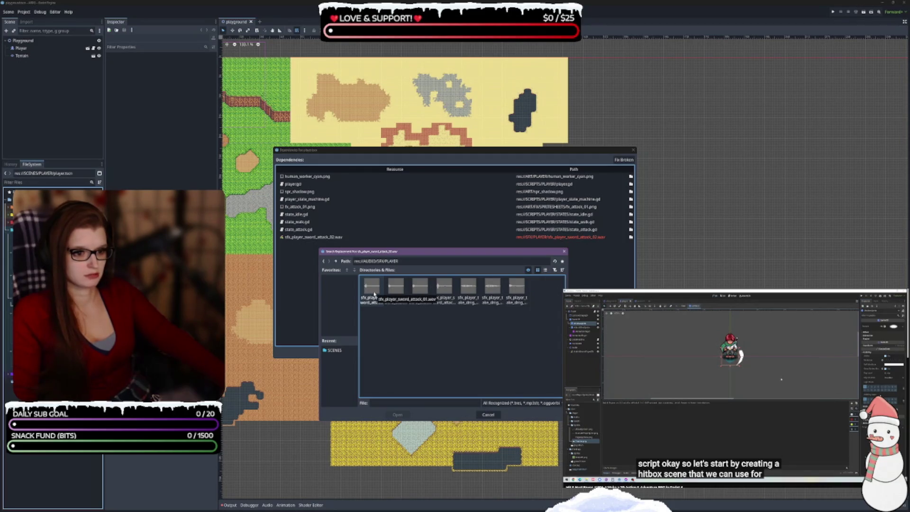
click(398, 294)
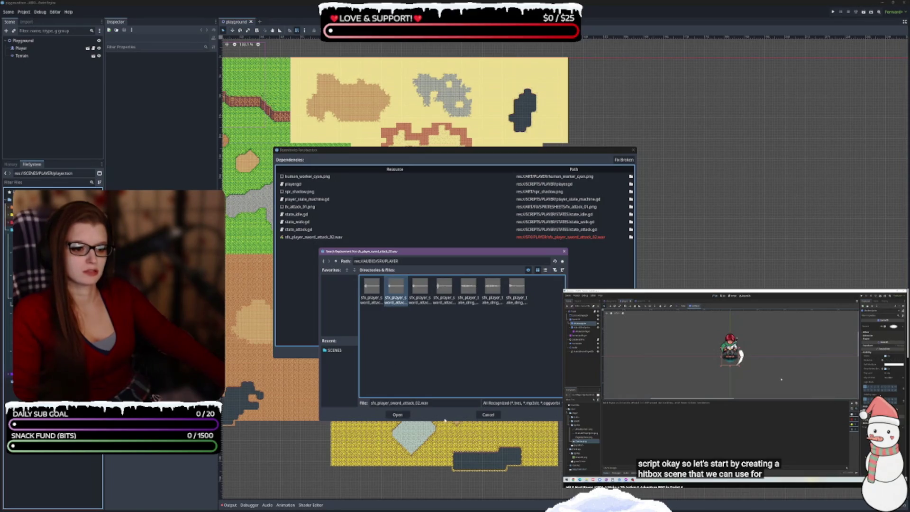
click(398, 416)
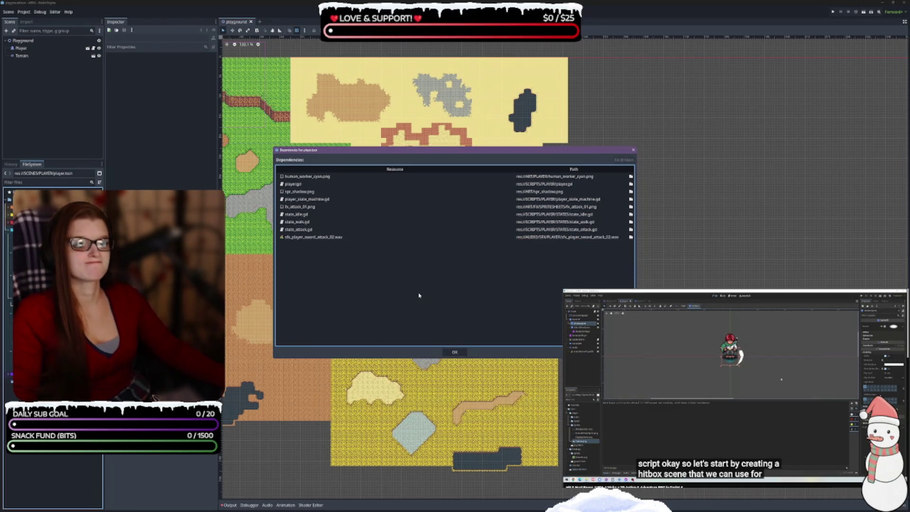
click(454, 351)
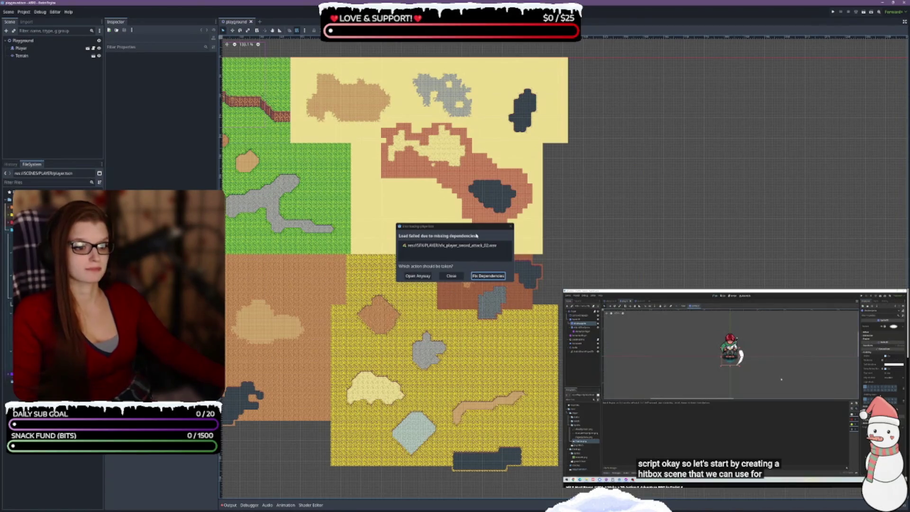
Dismiss the missing-dependencies warning and get back to the open player.tscn scene
click(451, 276)
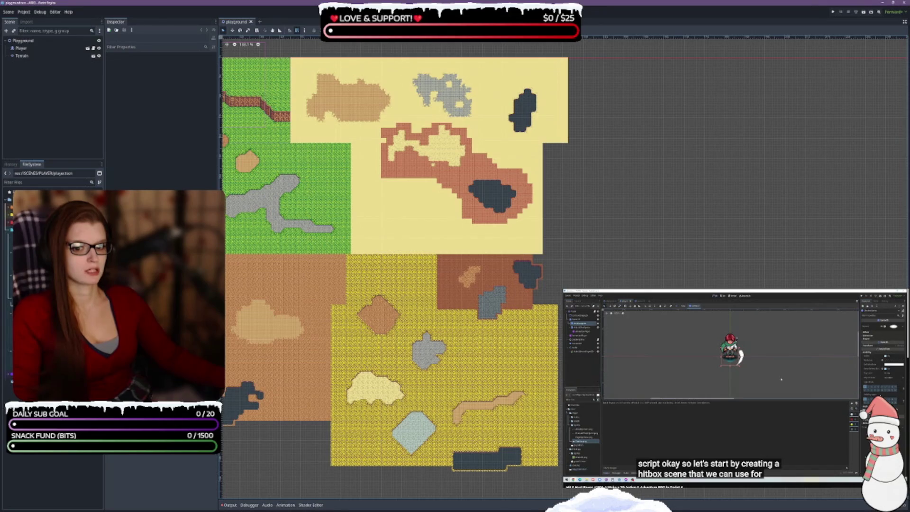
scroll(381, 196, up, 9)
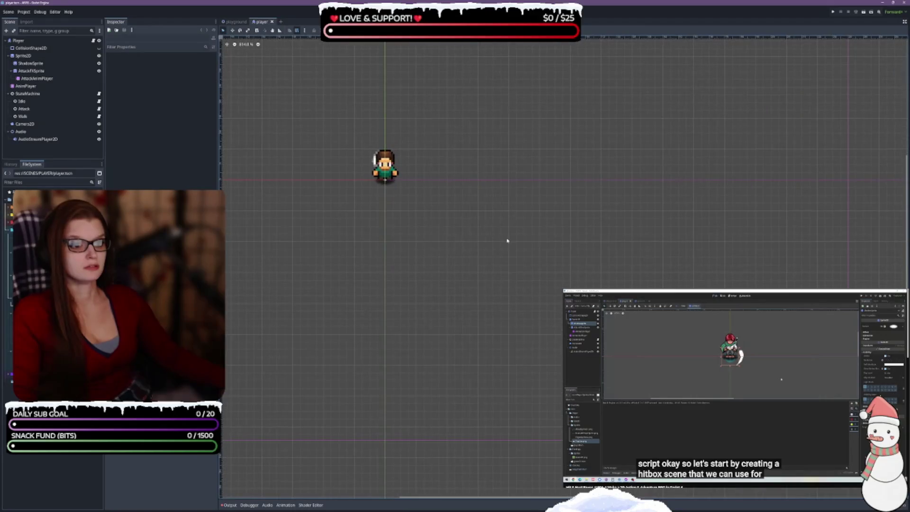
scroll(521, 252, right, 2)
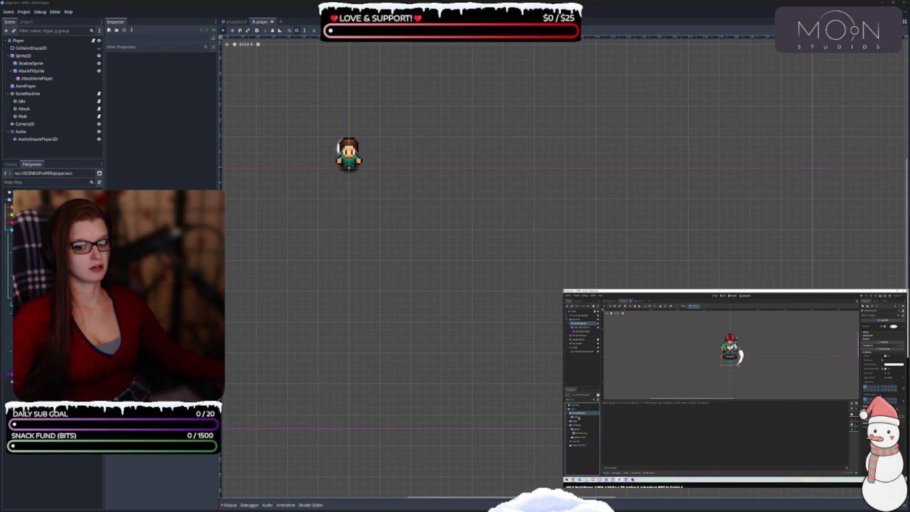
click(9, 376)
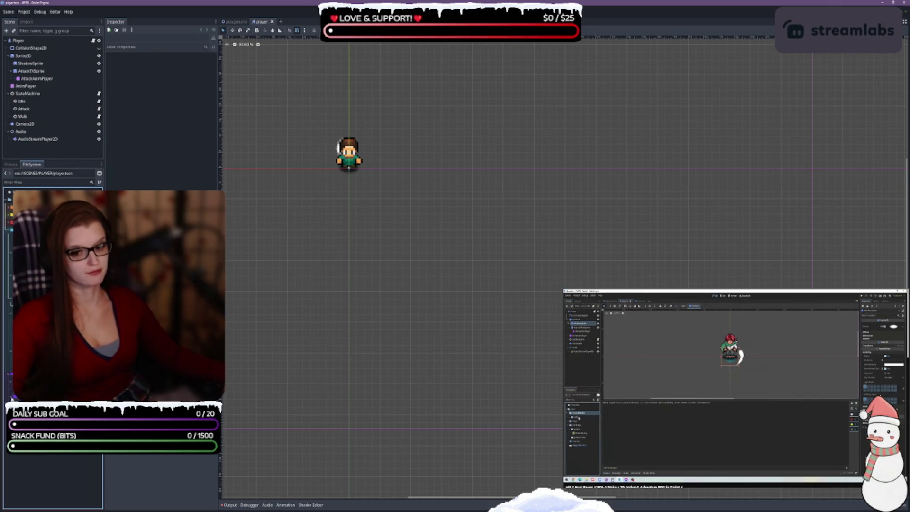
right_click(24, 362)
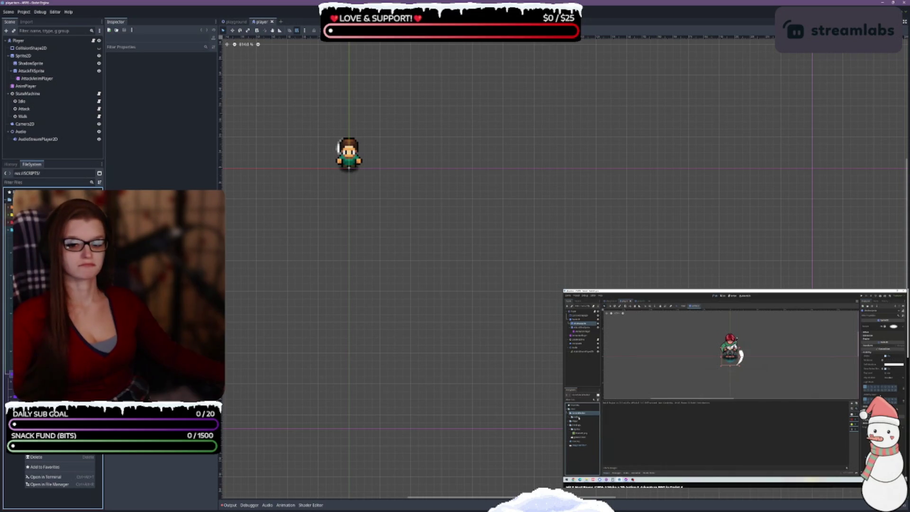
Create a new COMBAT folder inside res://SCRIPTS/
click(43, 379)
text(COMBAT)
key(Return)
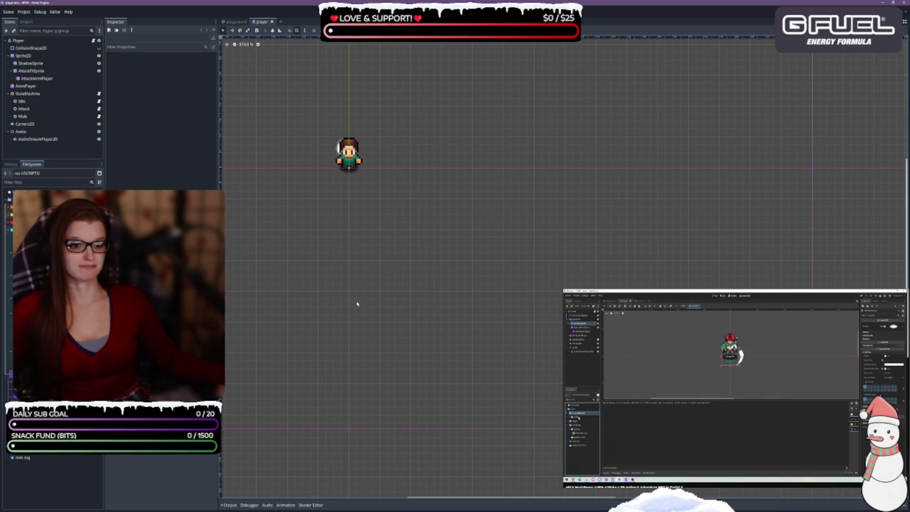
click(161, 112)
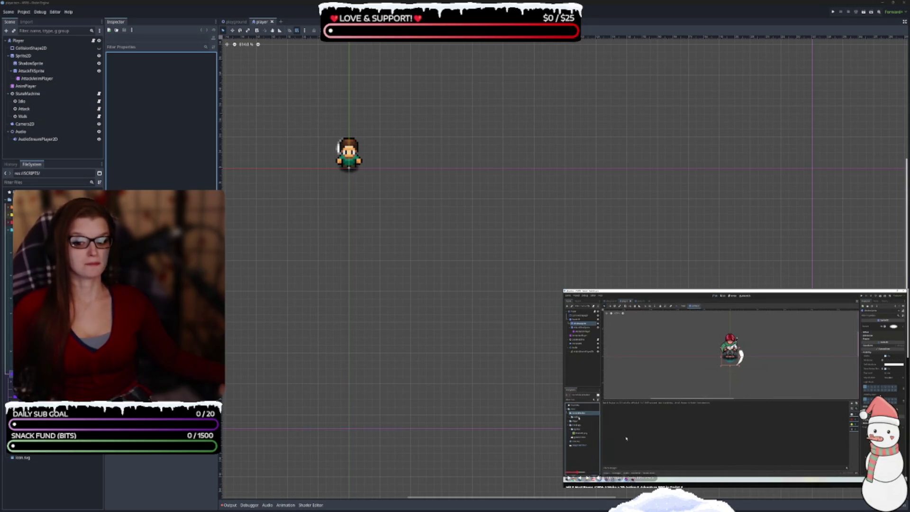
Open the COMBAT folder so the FileSystem path reads res://SCRIPTS/COMBAT/
click(347, 263)
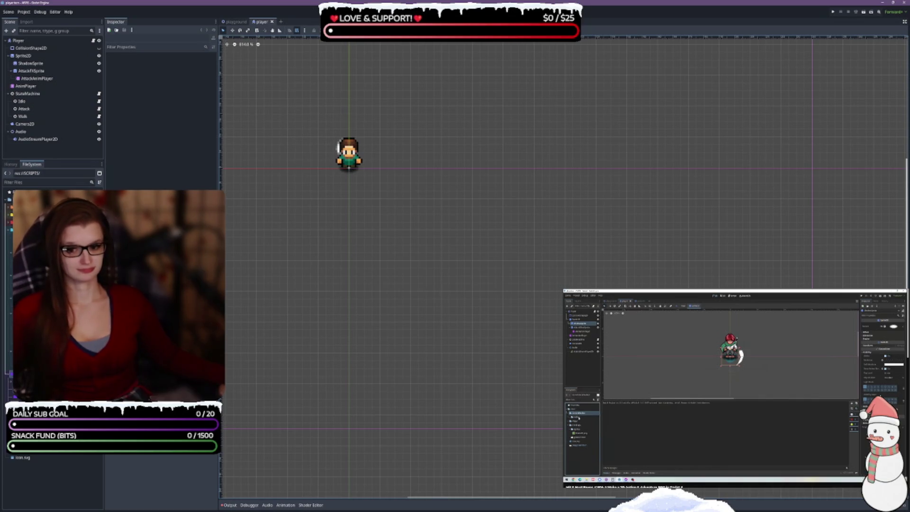
click(29, 230)
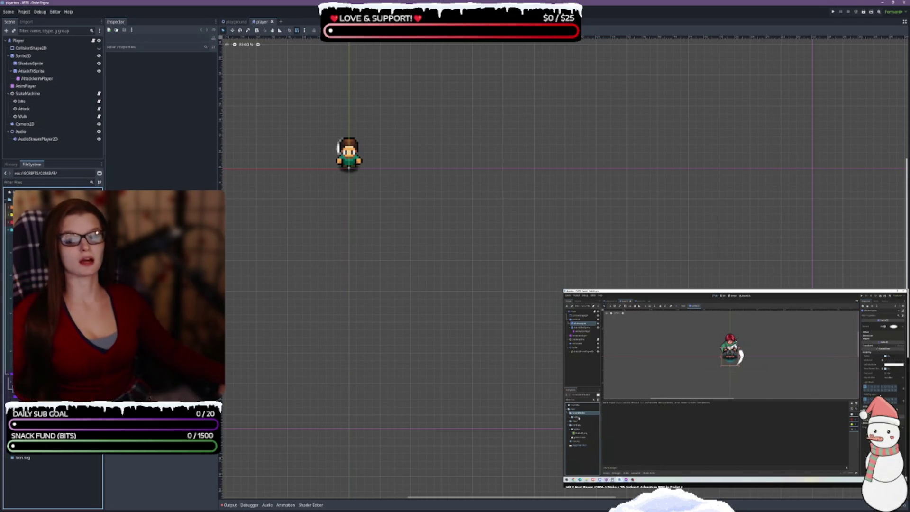
right_click(31, 457)
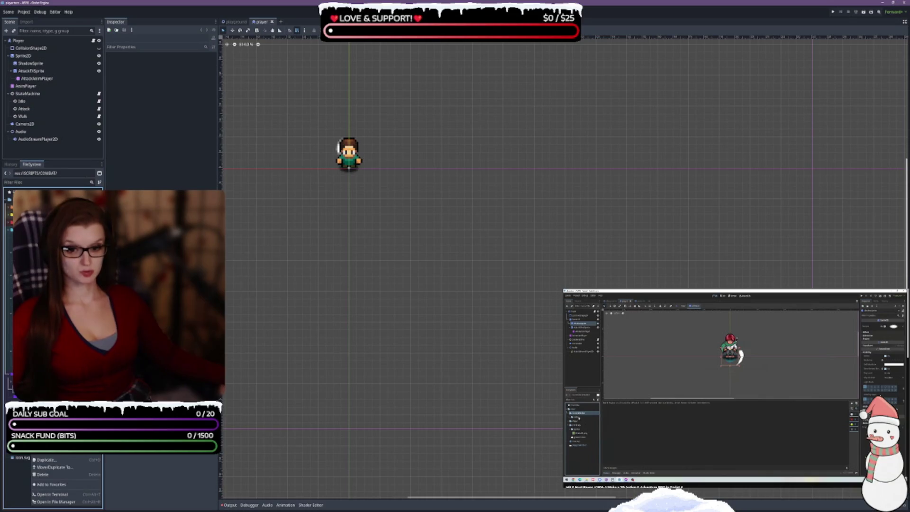
Add a HITBOX subfolder inside SCRIPTS/COMBAT and move into it
text(HITBOX)
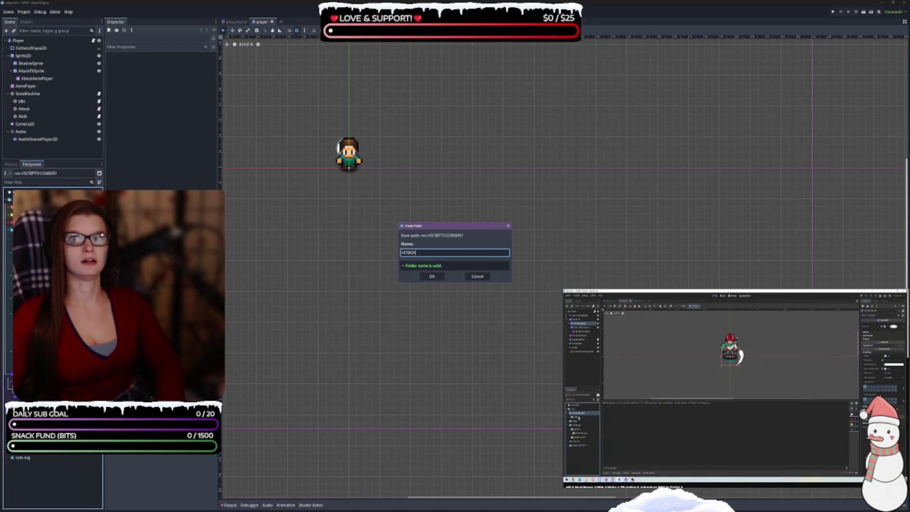
key(Return)
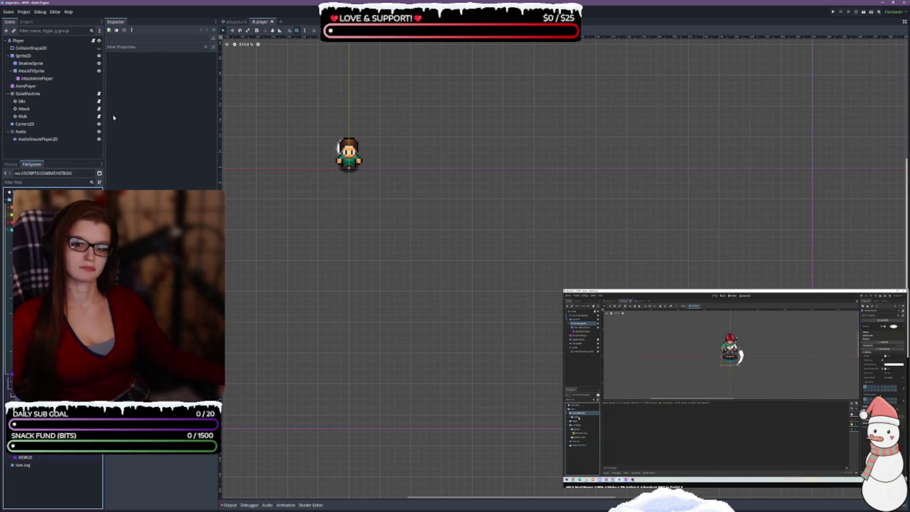
click(750, 349)
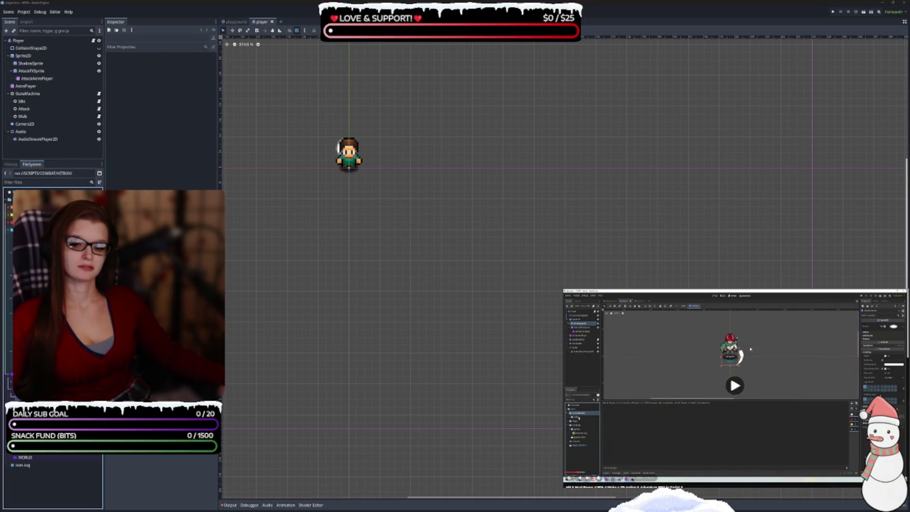
right_click(37, 455)
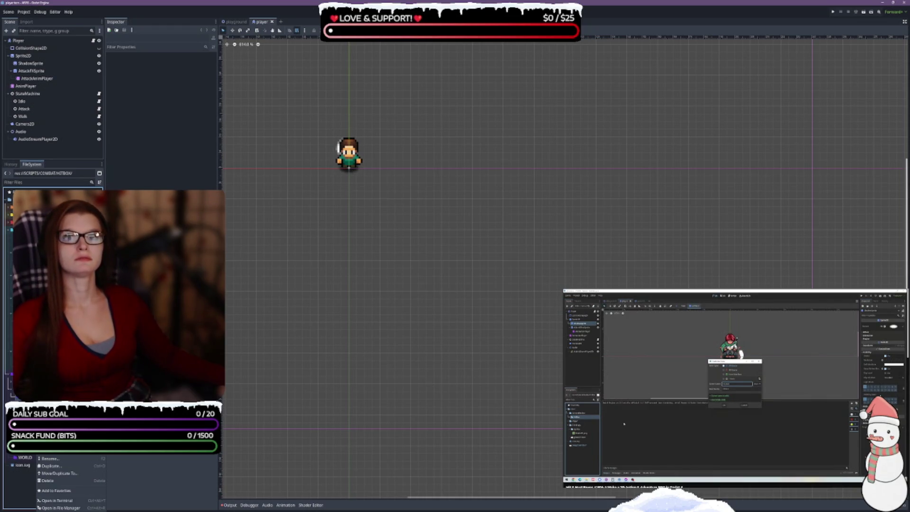
click(185, 103)
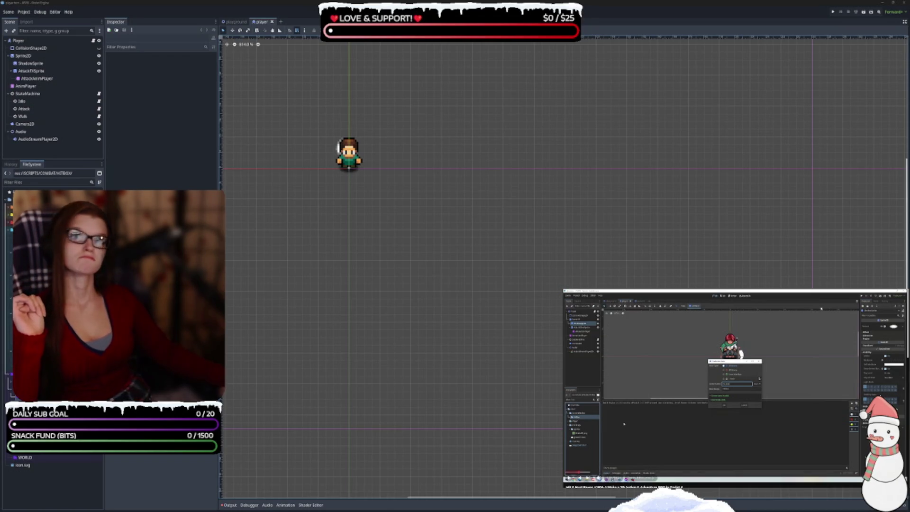
click(718, 465)
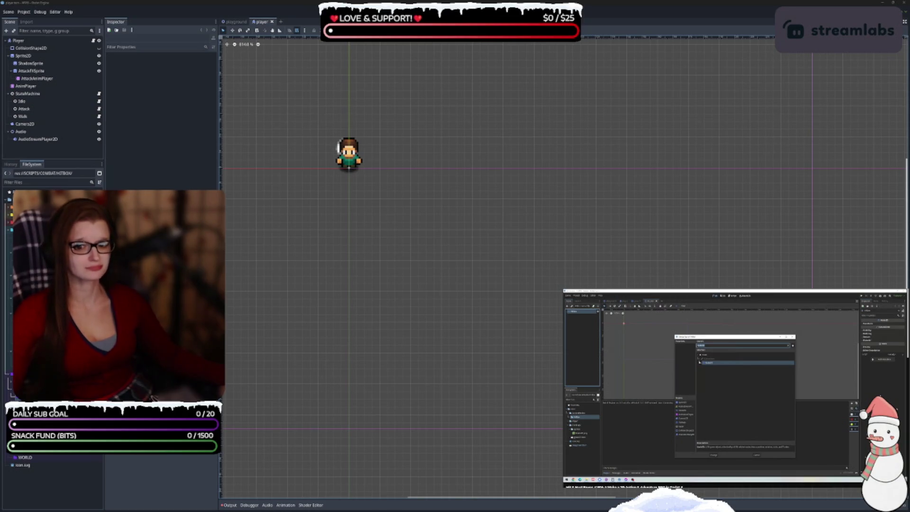
click(12, 284)
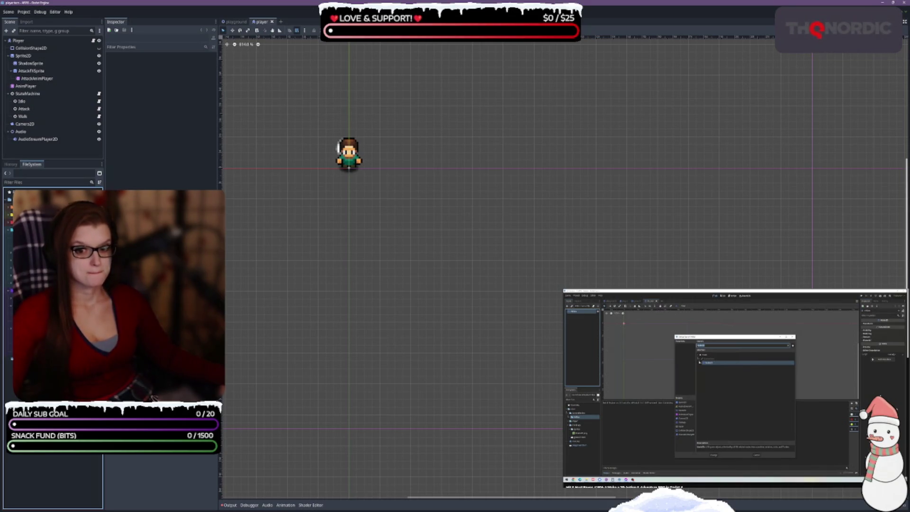
click(9, 229)
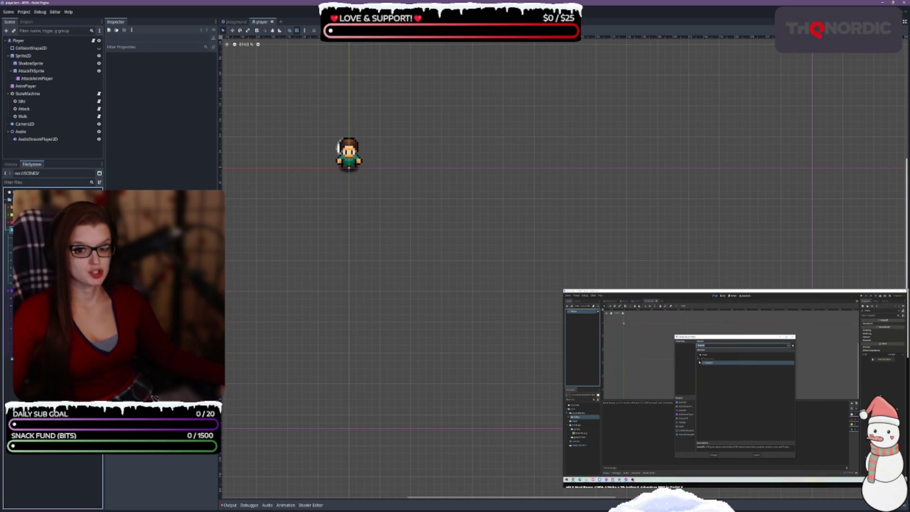
Create nested COMBAT and HITBOX folders under SCENES
text(COMBAT)
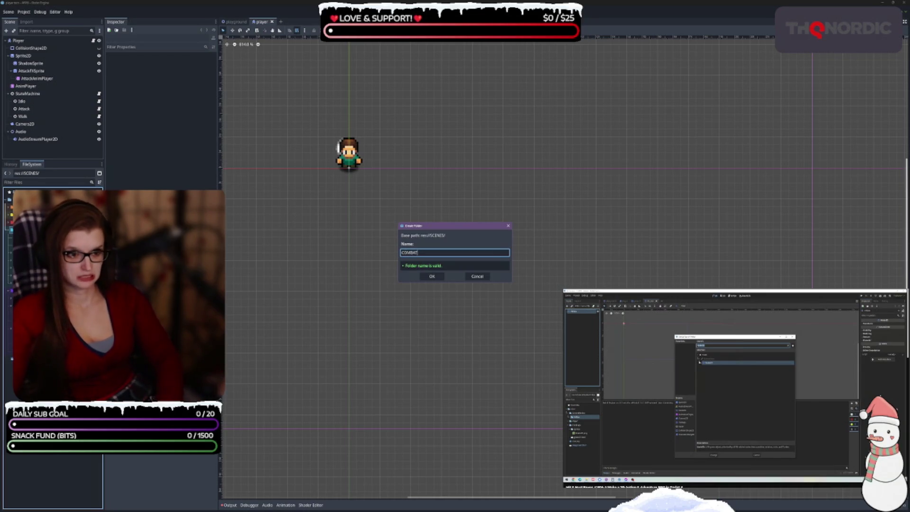
key(Return)
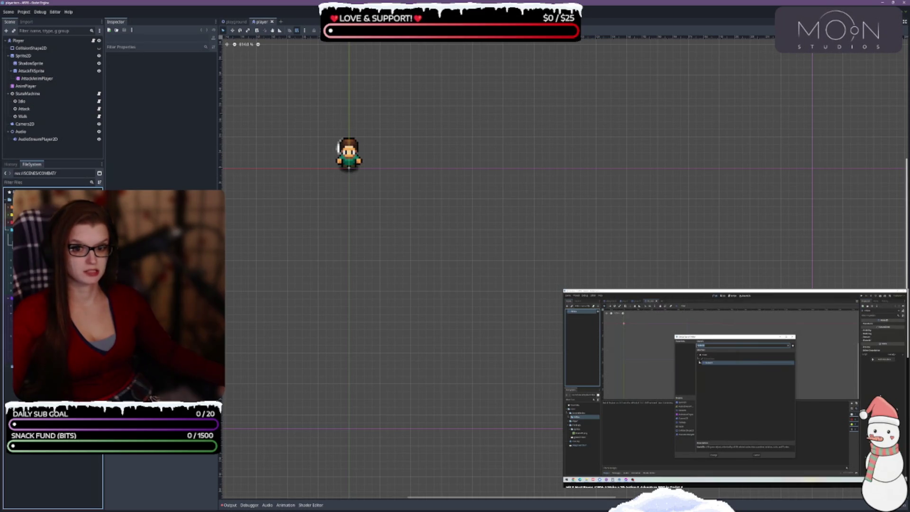
text(HITBOX)
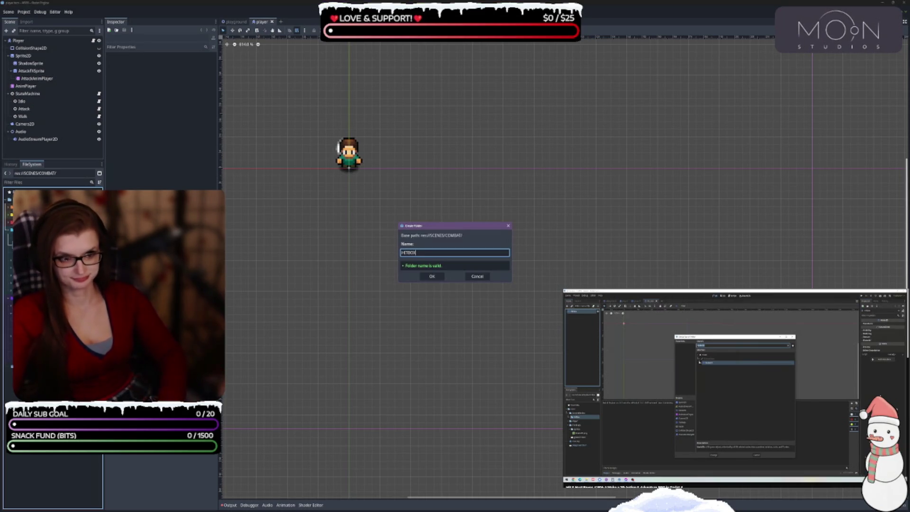
key(Return)
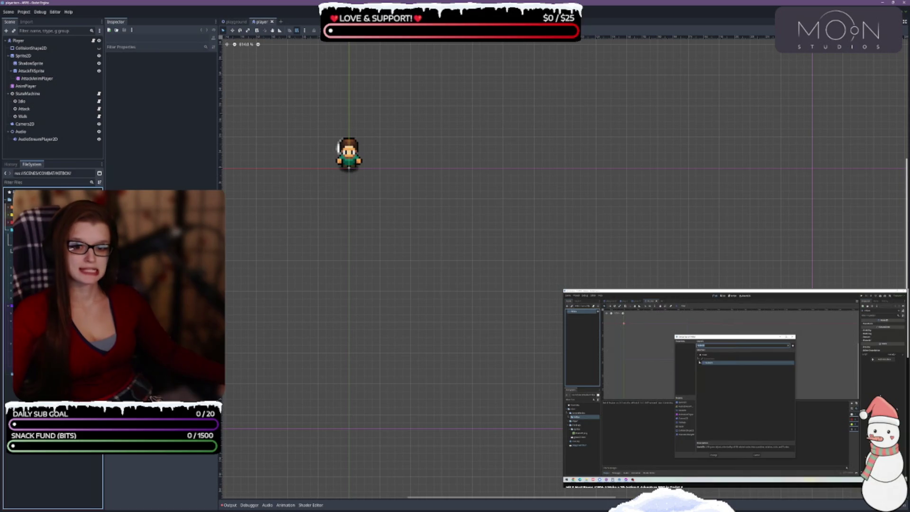
Create a hitbox scene in SCENES/COMBAT/HITBOX with an Area2D root, replacing the initial Node2D choice
click(52, 222)
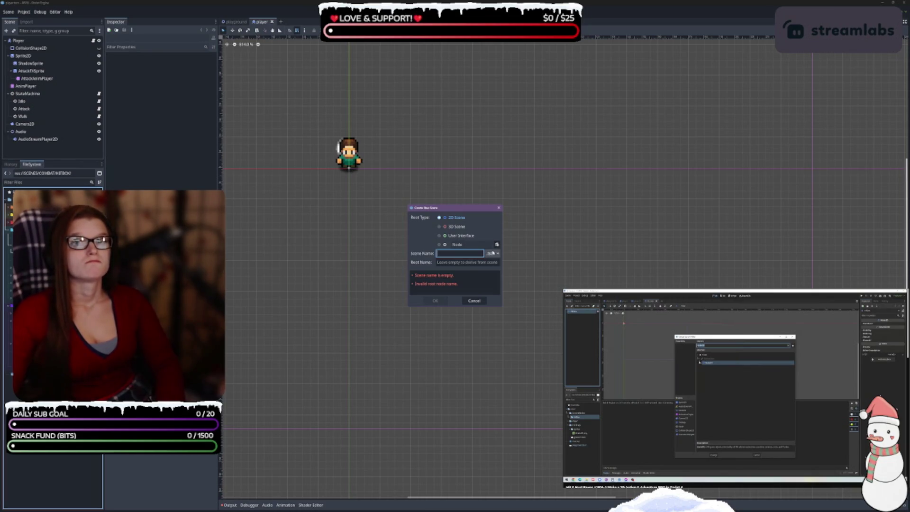
text(h)
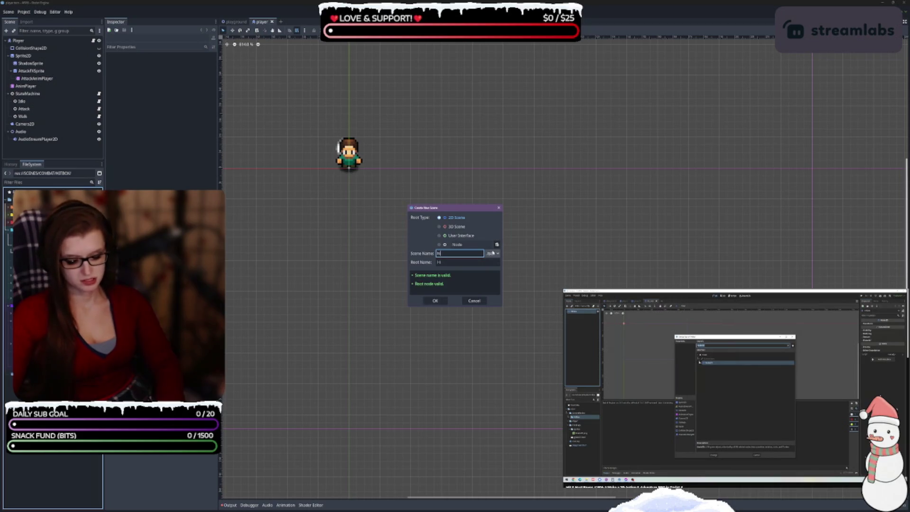
text(itbox)
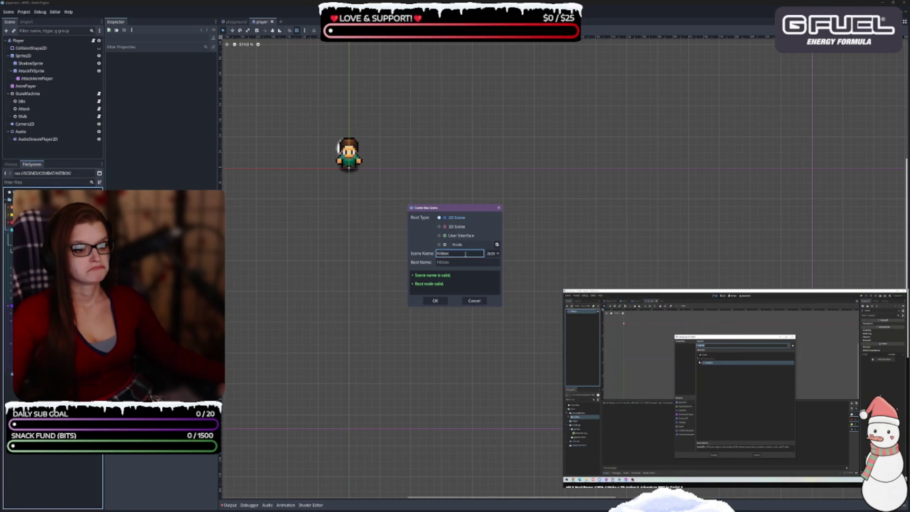
click(497, 245)
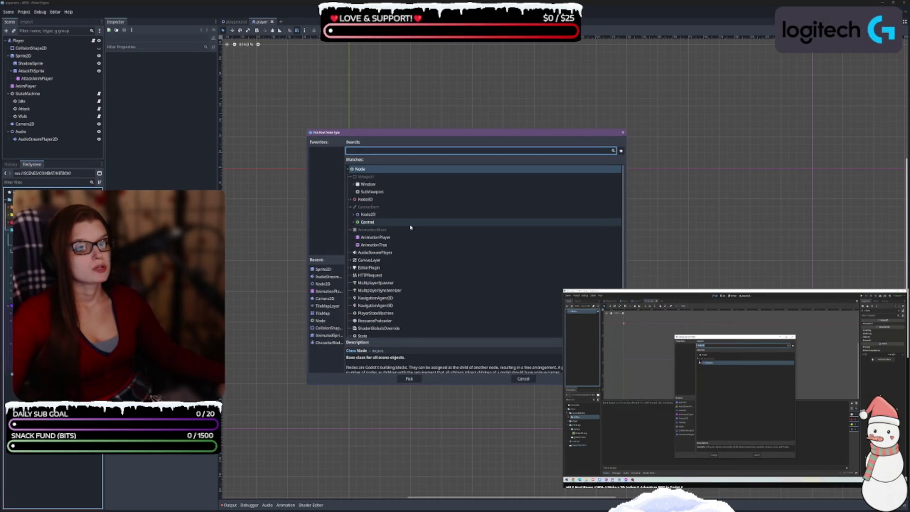
click(375, 214)
click(413, 379)
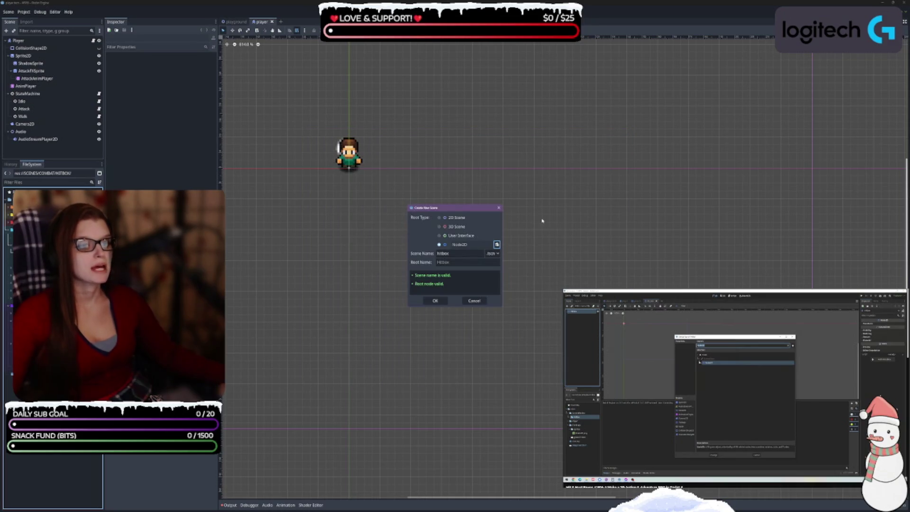
click(771, 386)
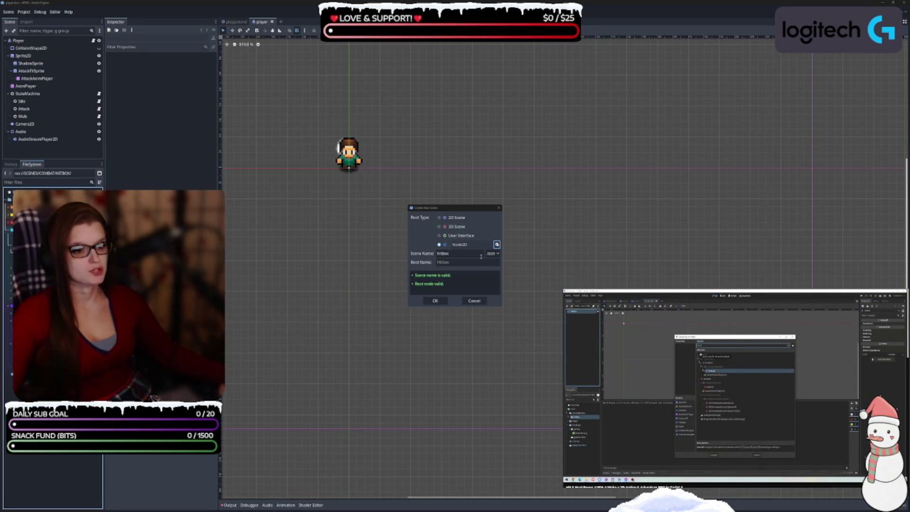
click(496, 244)
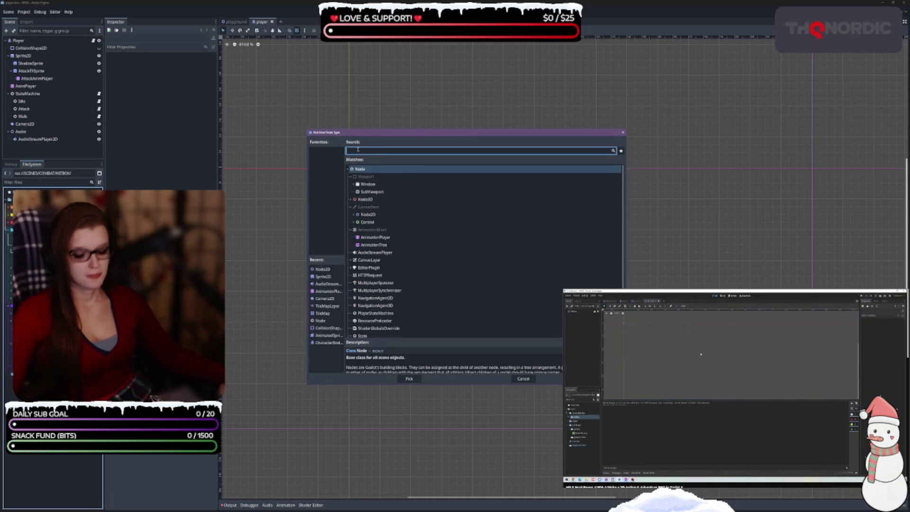
text(area)
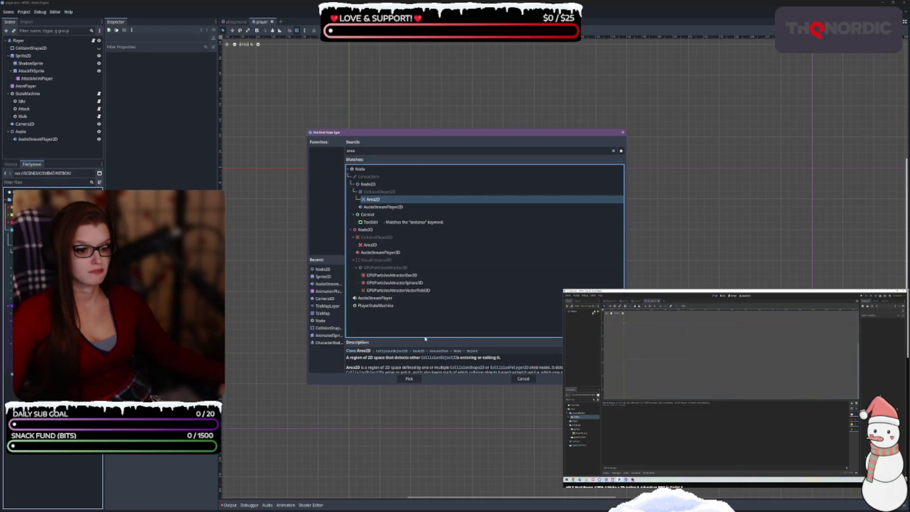
click(409, 378)
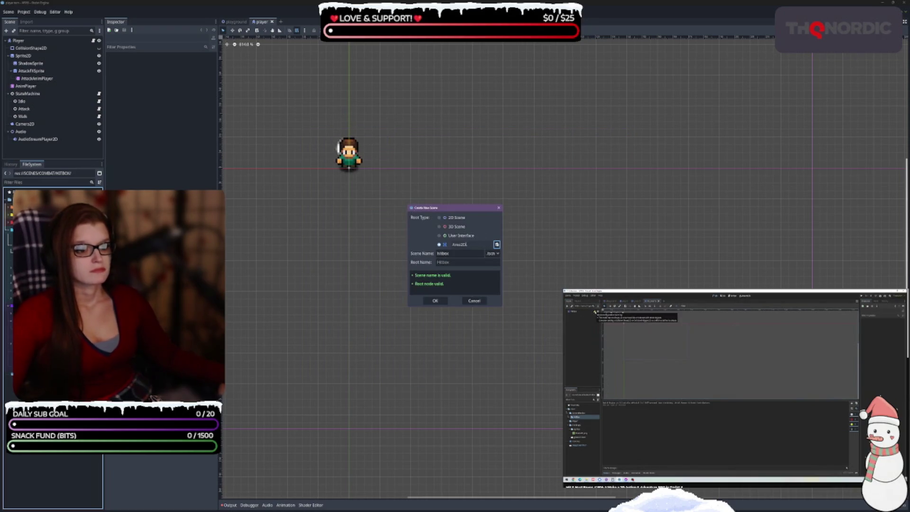
click(436, 301)
Select the Hitbox root node and uncheck Monitoring in the Inspector
click(52, 285)
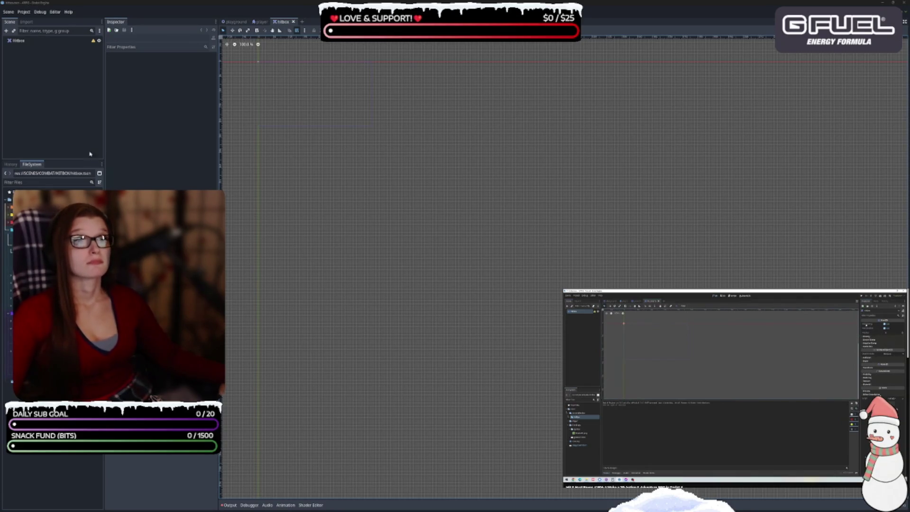
click(19, 40)
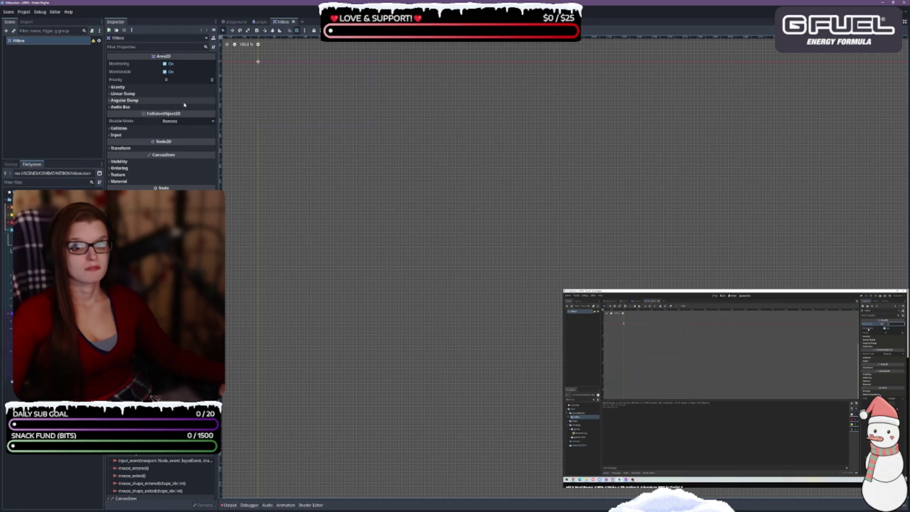
click(164, 64)
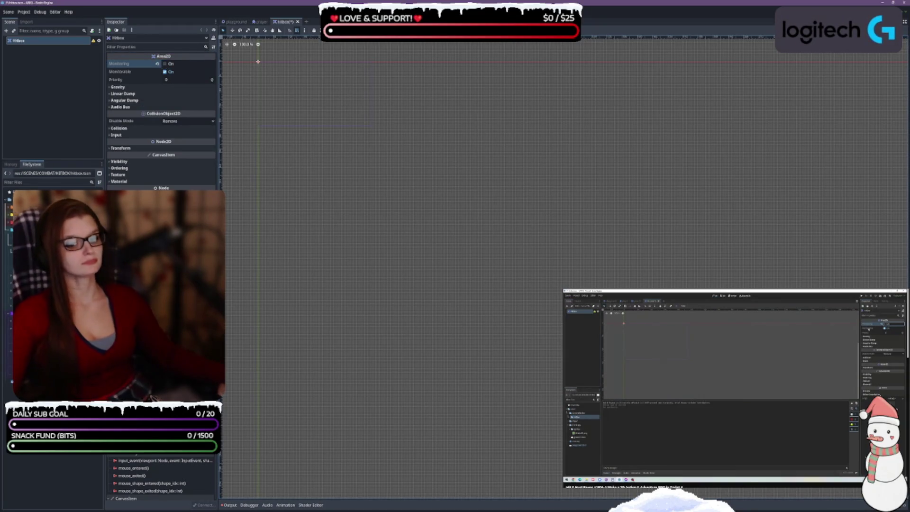
mouse_move(136, 71)
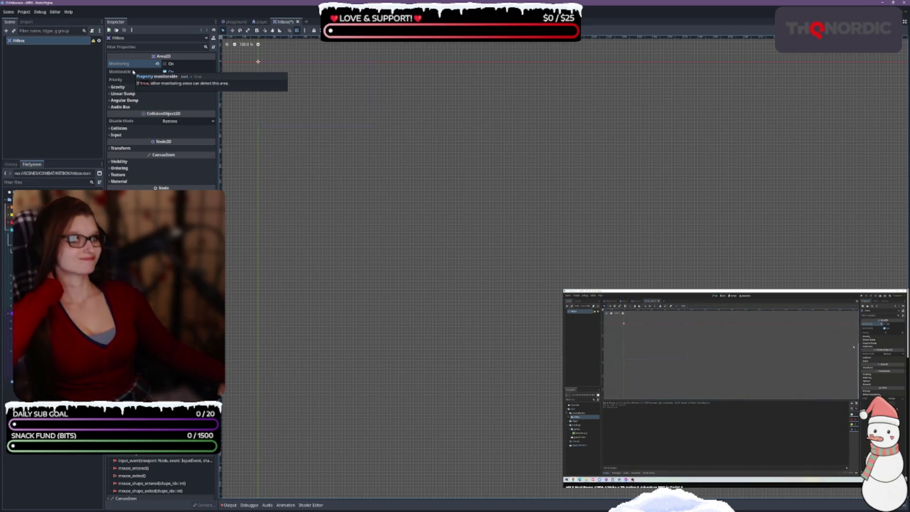
Turn off collision layer 1 and mask 1 on the Hitbox, then save hitbox.tscn
click(124, 64)
click(110, 129)
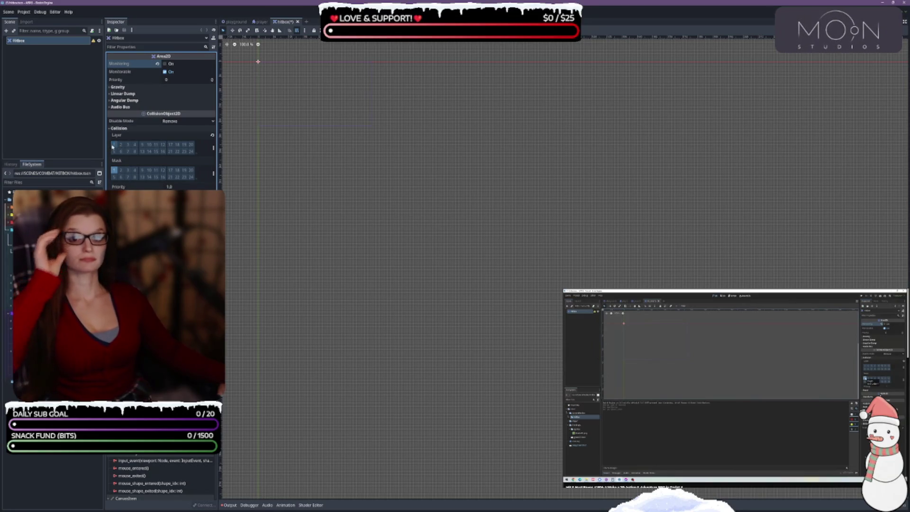
click(114, 144)
click(114, 170)
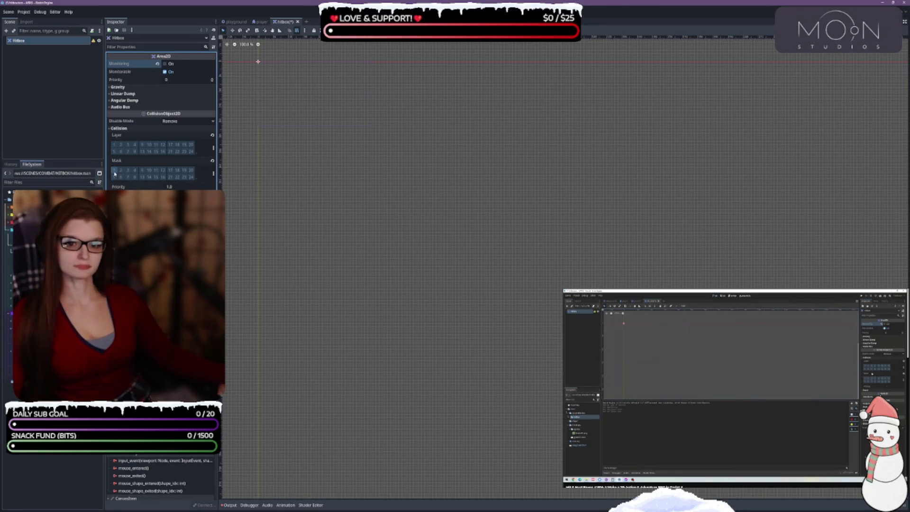
key(ctrl+s)
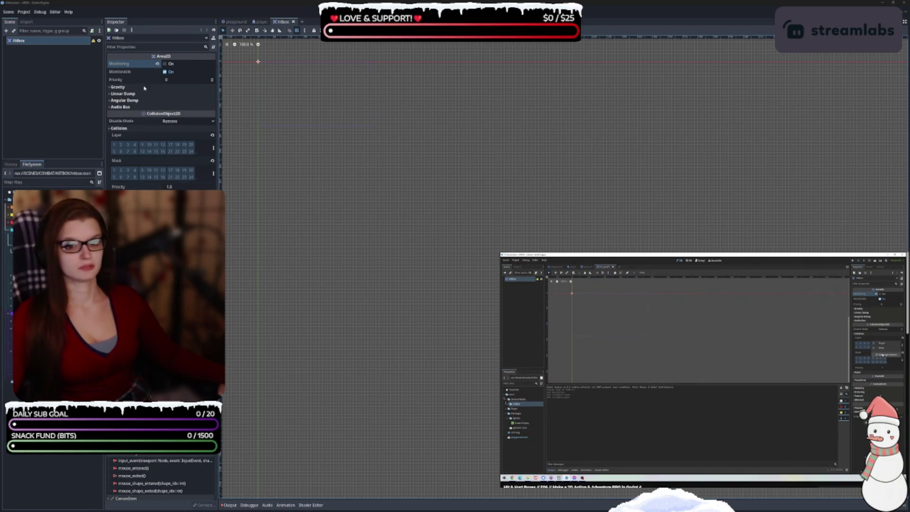
click(213, 147)
Enter PlayerHurt as the 2D Physics Layer 2 name, then begin deleting the 'Hurt' part
click(194, 161)
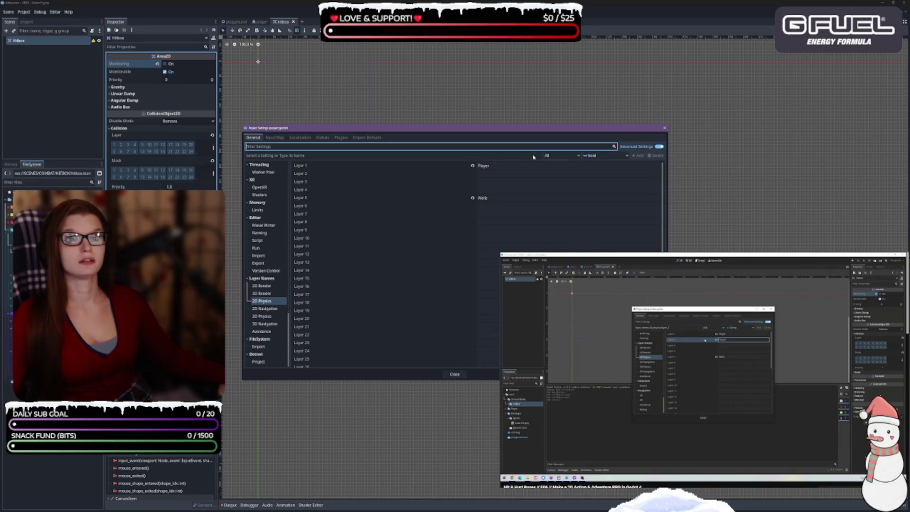
click(524, 173)
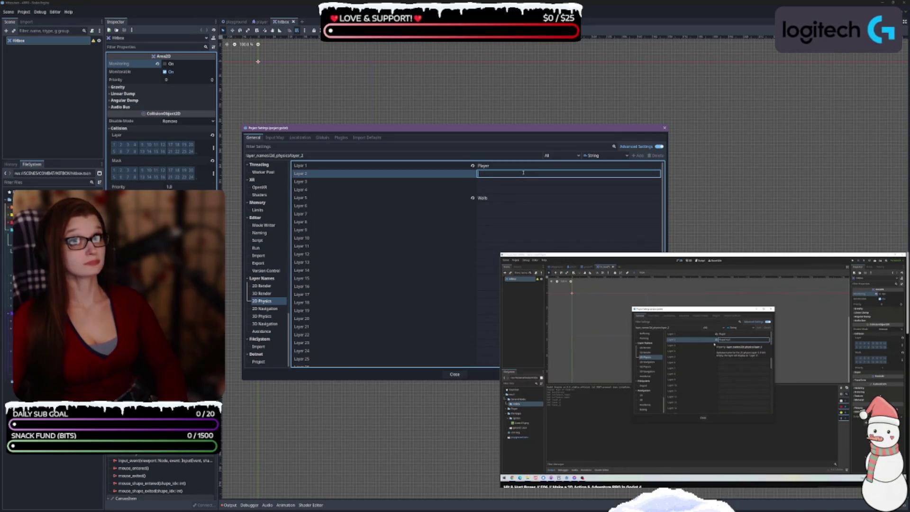
text(Play)
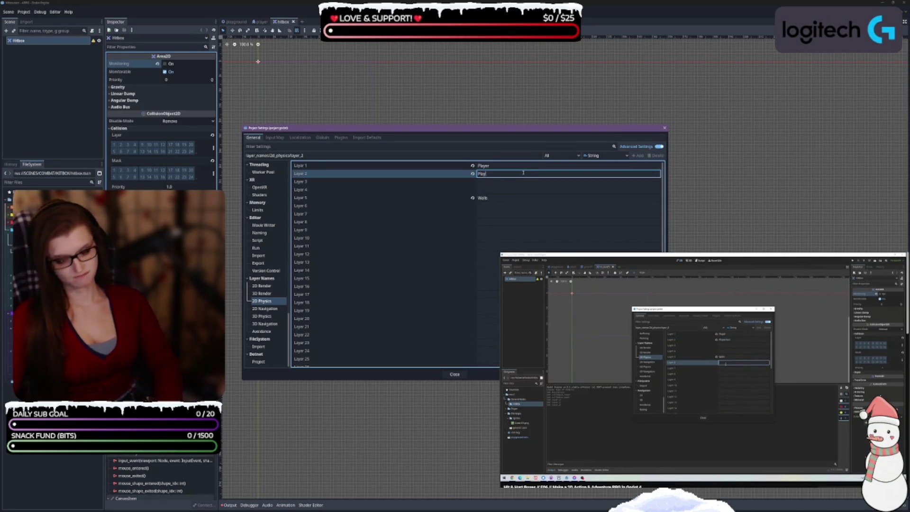
text(er)
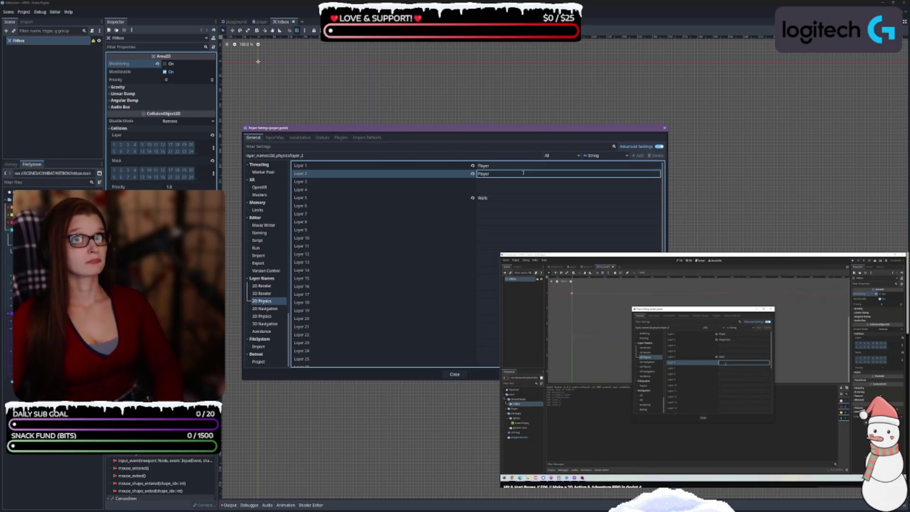
text(Hurt)
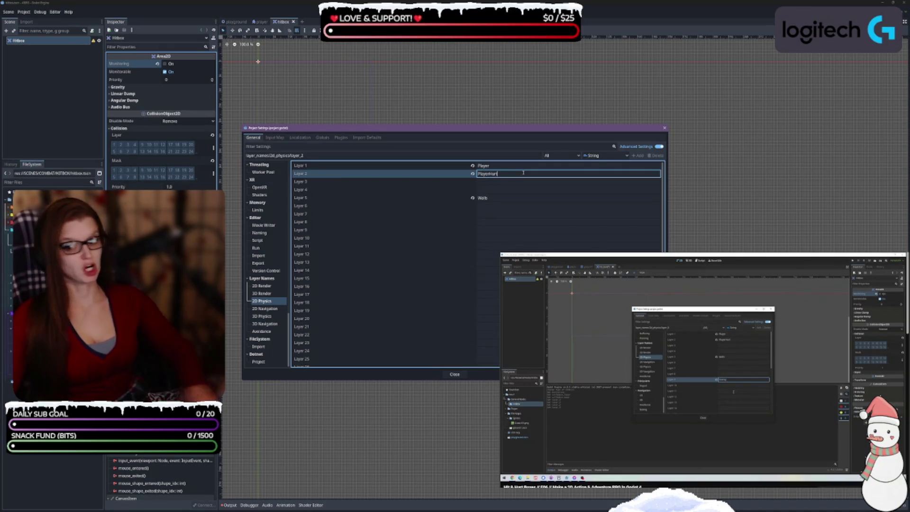
click(702, 419)
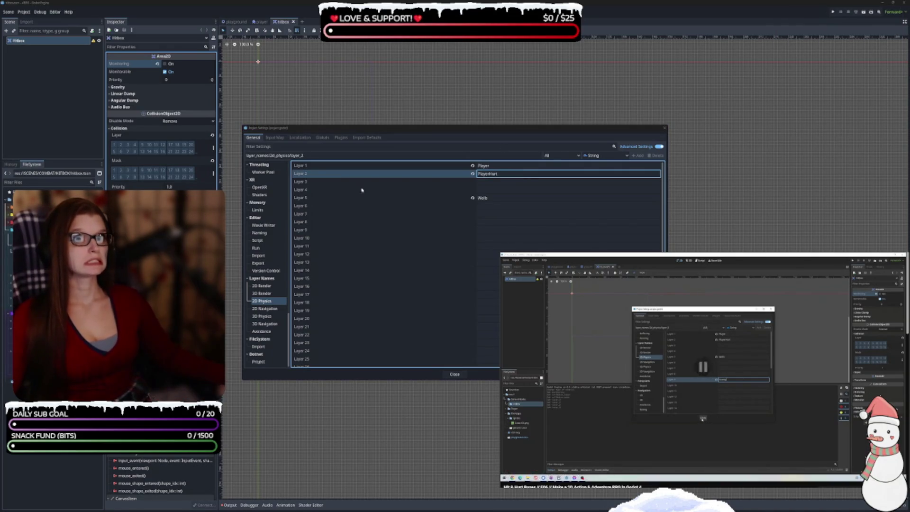
click(508, 175)
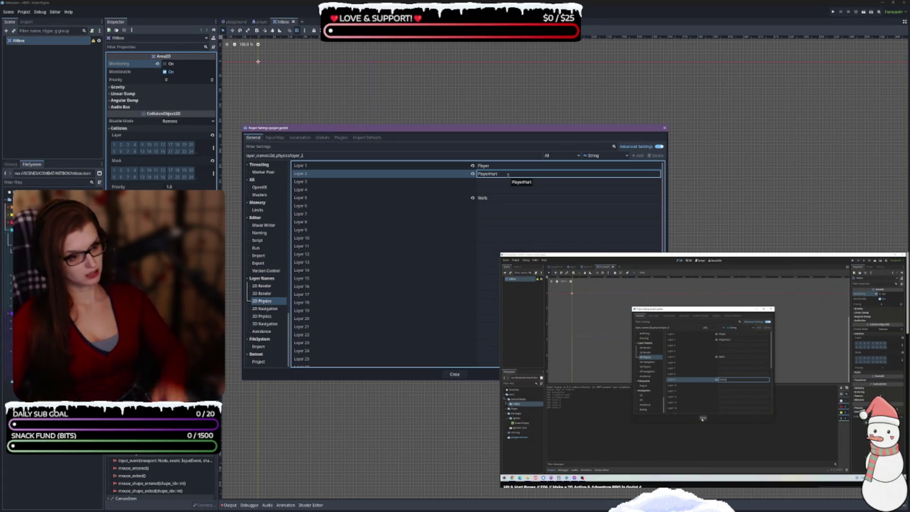
key(BackSpace)
key(BackSpace)
key(BackSpace)
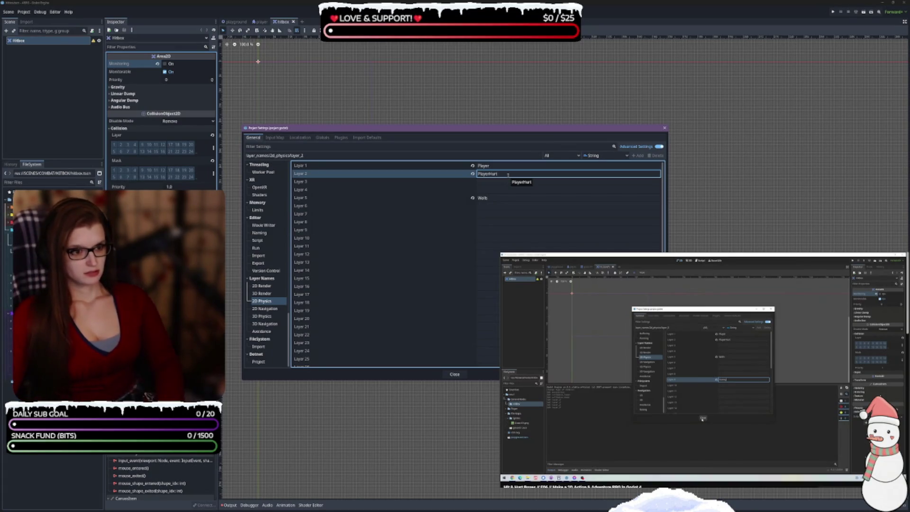
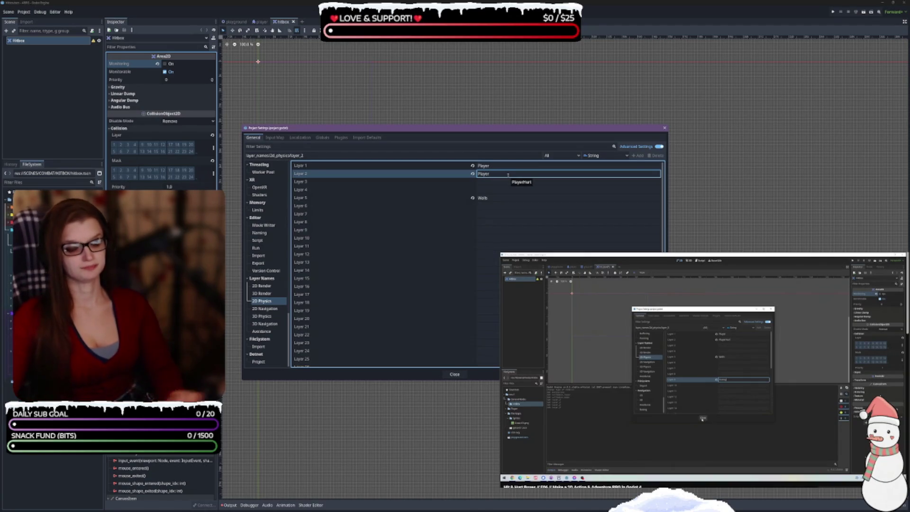
Rename 2D physics layer 2 from Player to DmgToPlayer
key(ctrl+a)
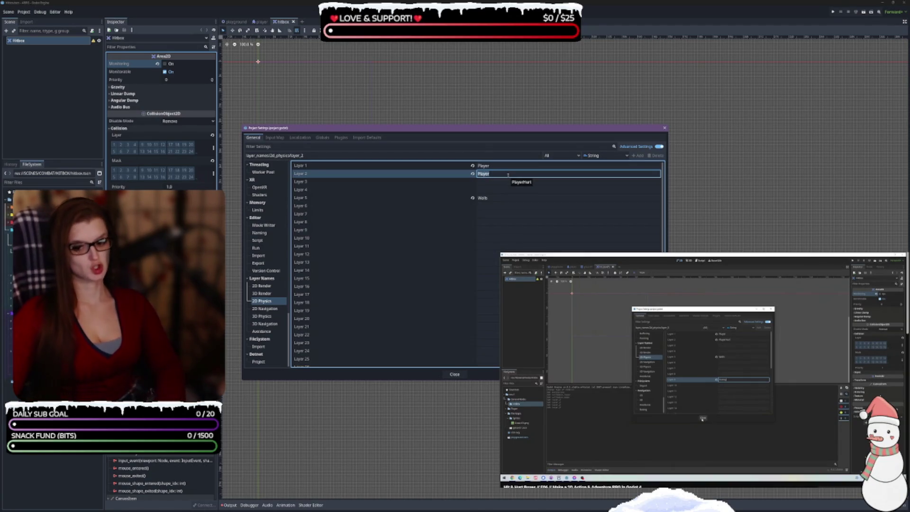
text(DmgTo)
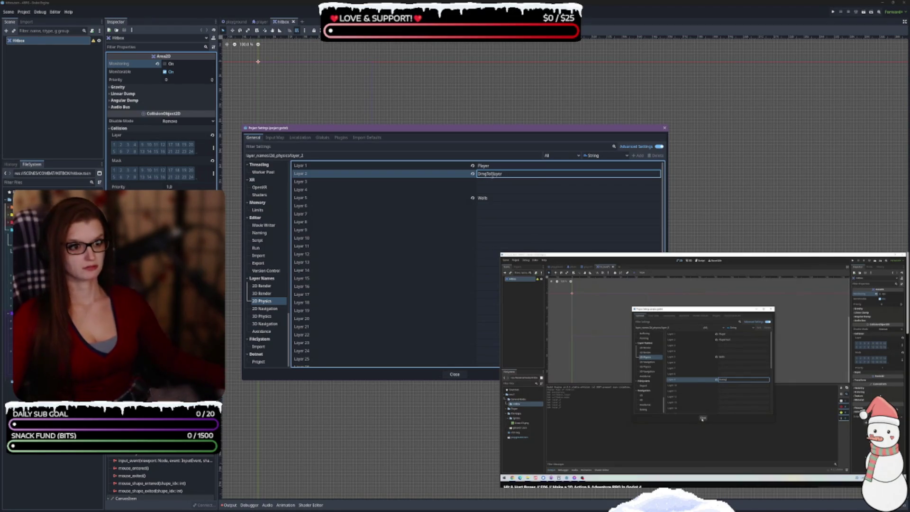
click(492, 188)
click(493, 182)
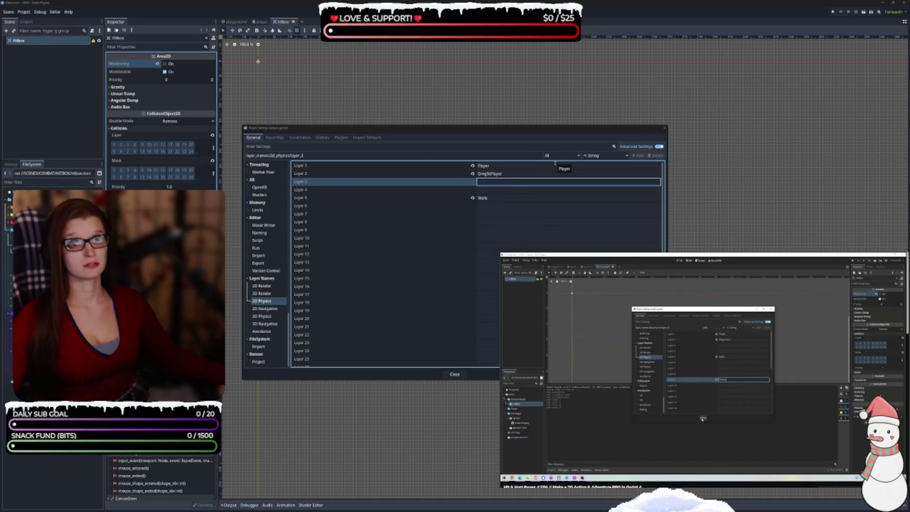
Name 2D physics layer 9 Enemies and close Project Settings
click(809, 398)
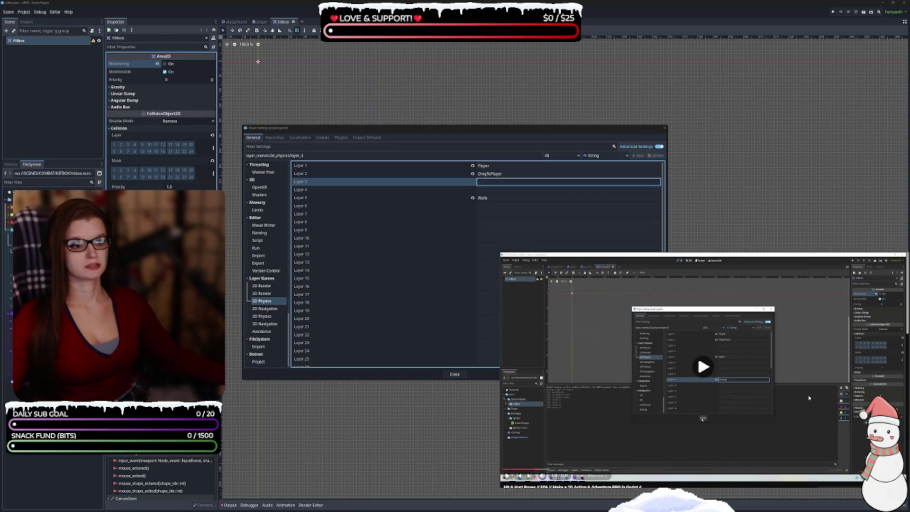
click(772, 396)
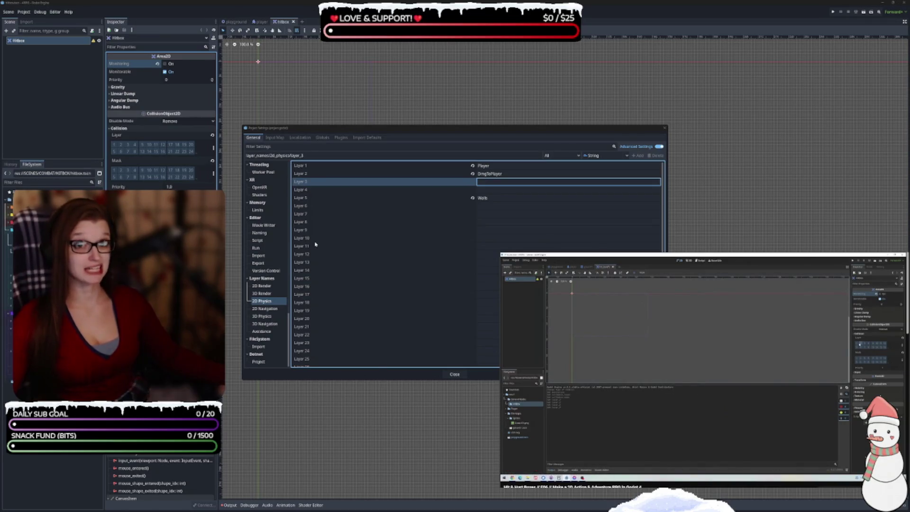
click(723, 362)
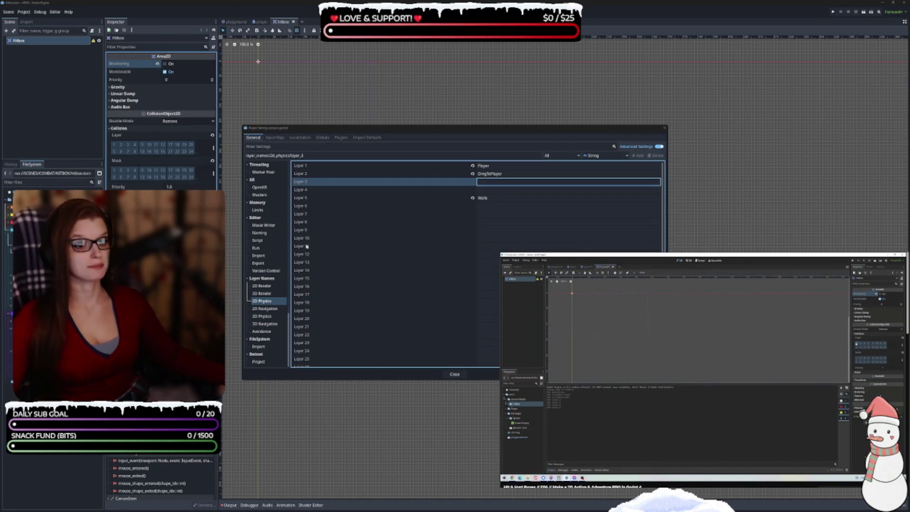
click(492, 231)
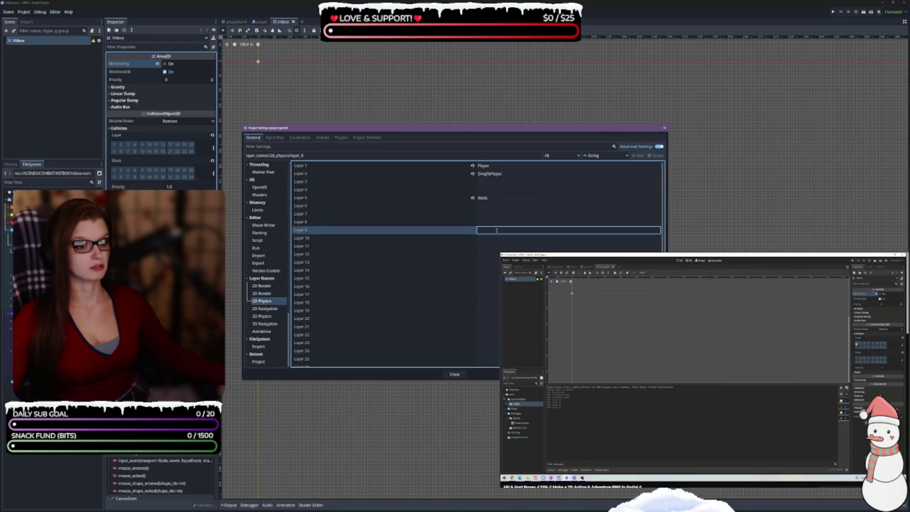
text(Ene)
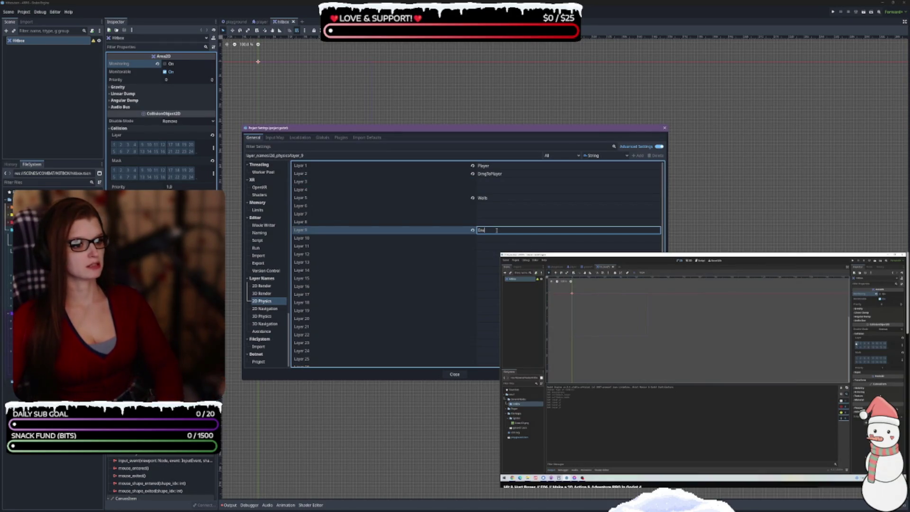
text(mies)
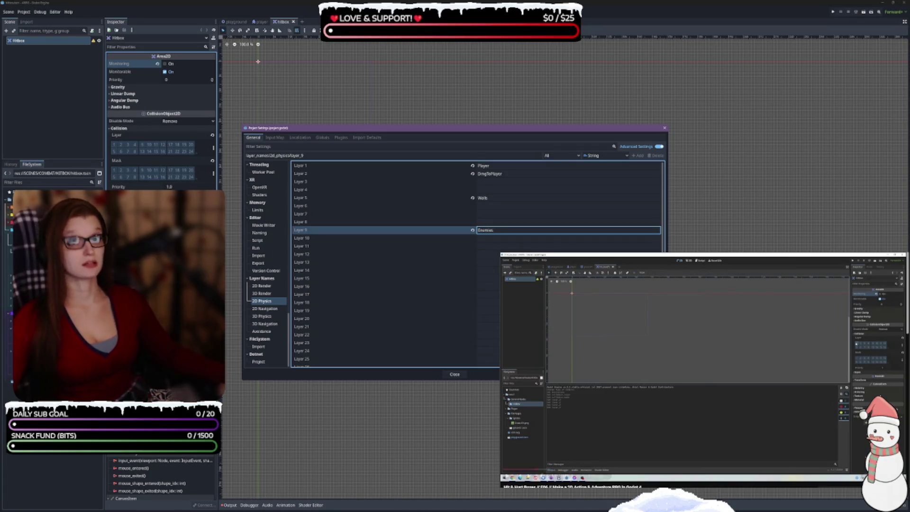
click(727, 360)
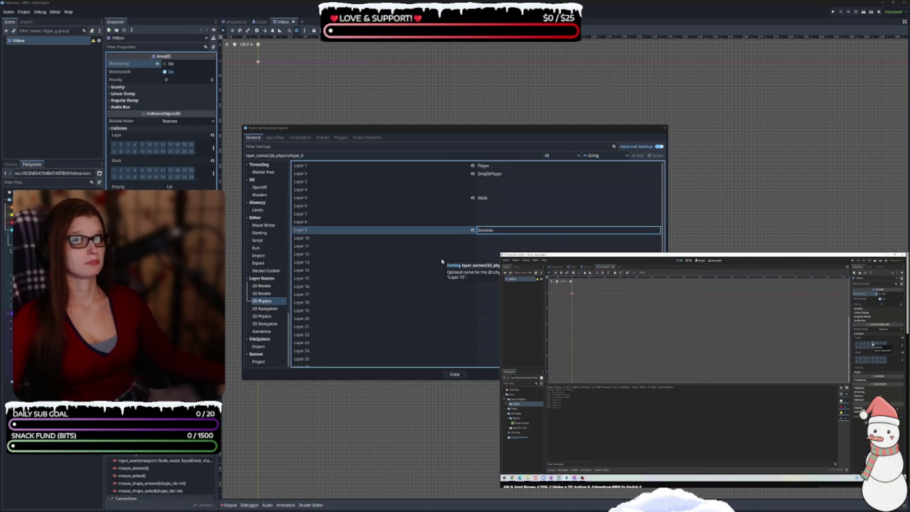
click(463, 373)
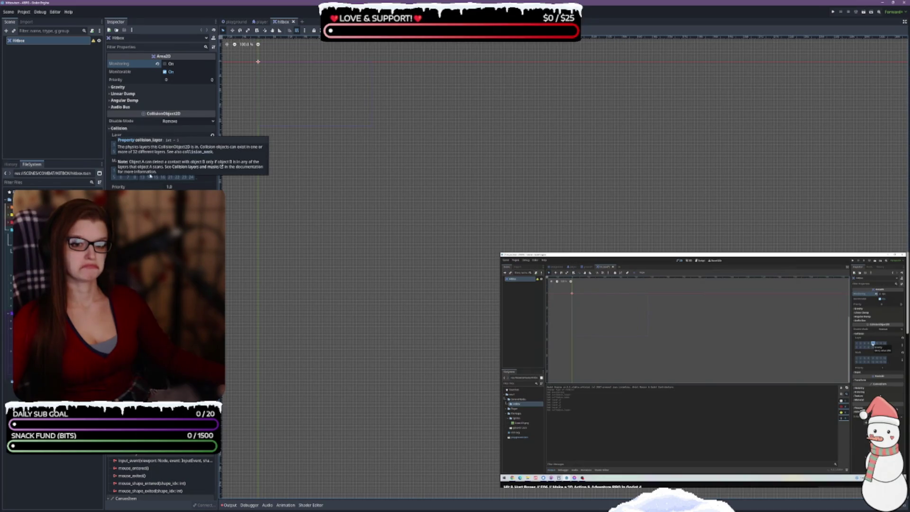
Enable collision layer 9 on the Hitbox area and save the hitbox scene with Ctrl+S
click(147, 164)
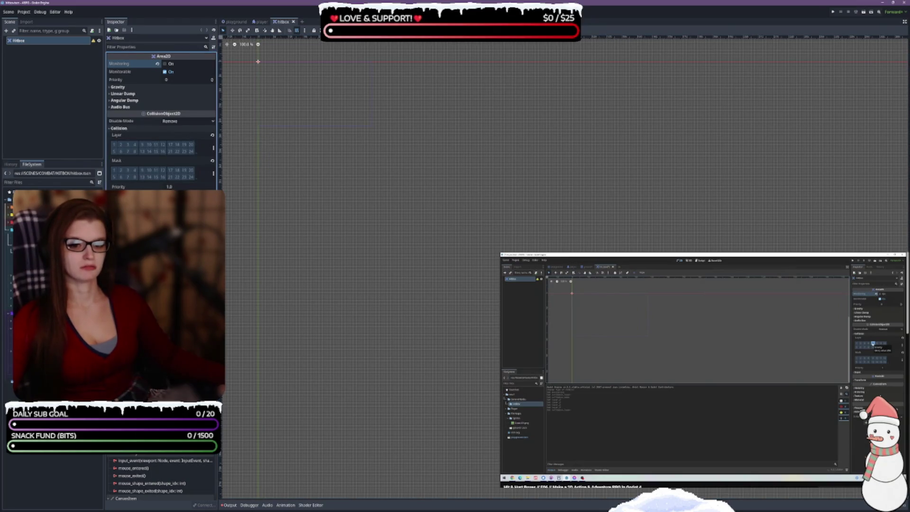
click(143, 144)
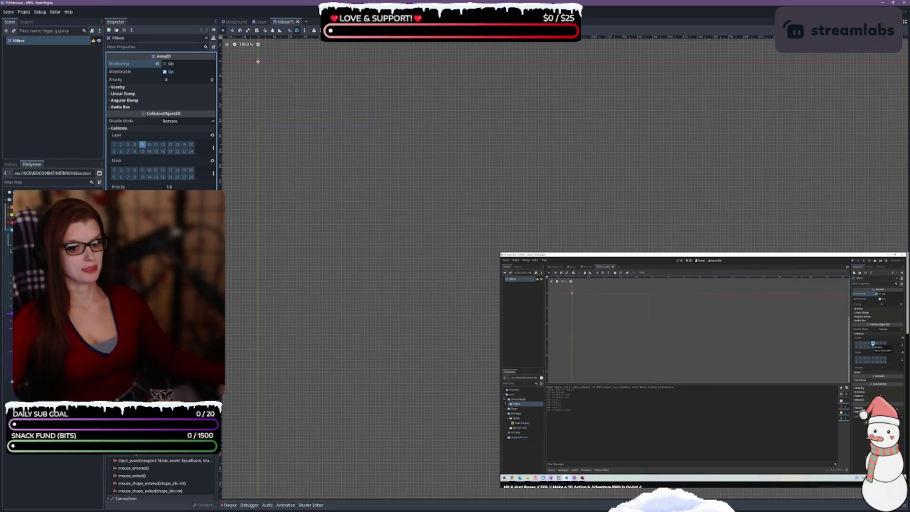
scroll(161, 476, up, 3)
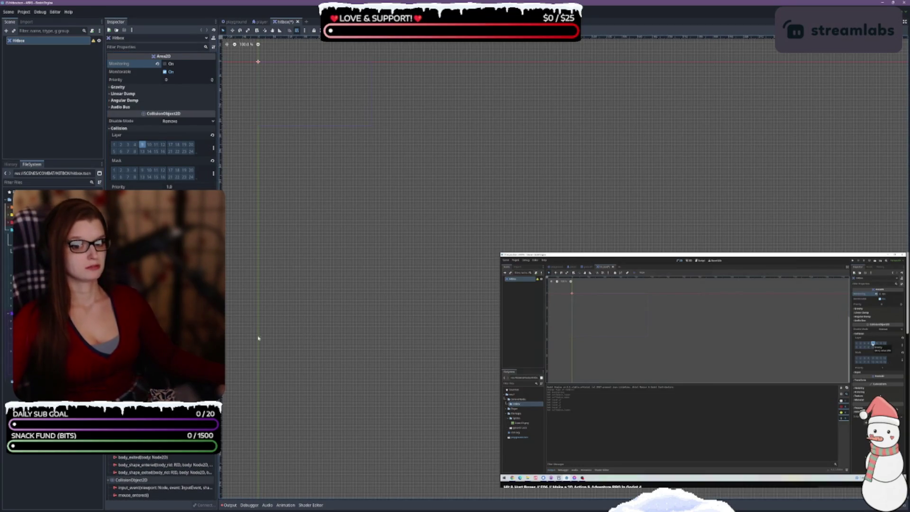
mouse_move(85, 160)
mouse_down()
mouse_move(84, 303)
mouse_move(84, 209)
mouse_up()
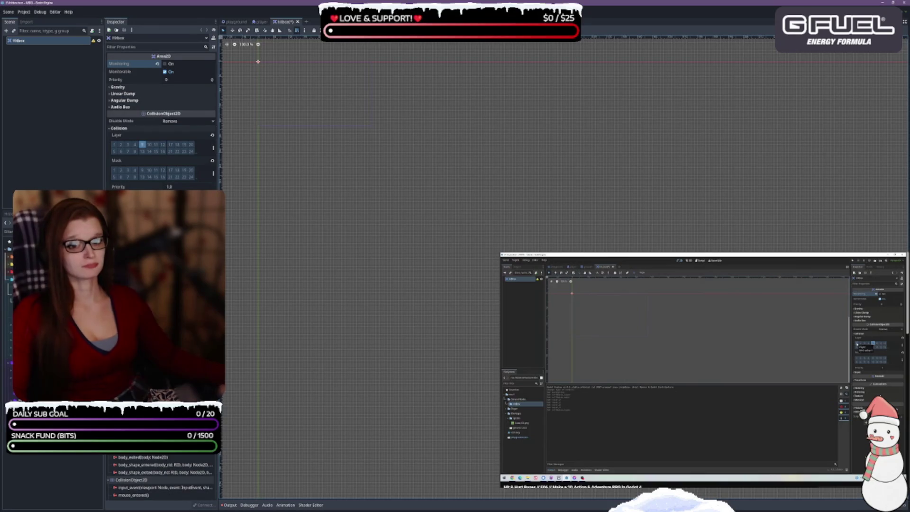
key(ctrl+s)
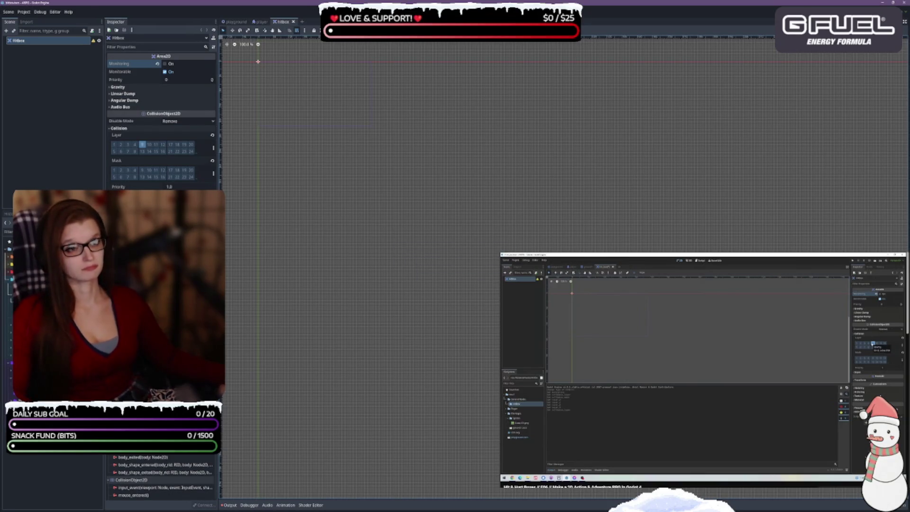
scroll(269, 140, up, 10)
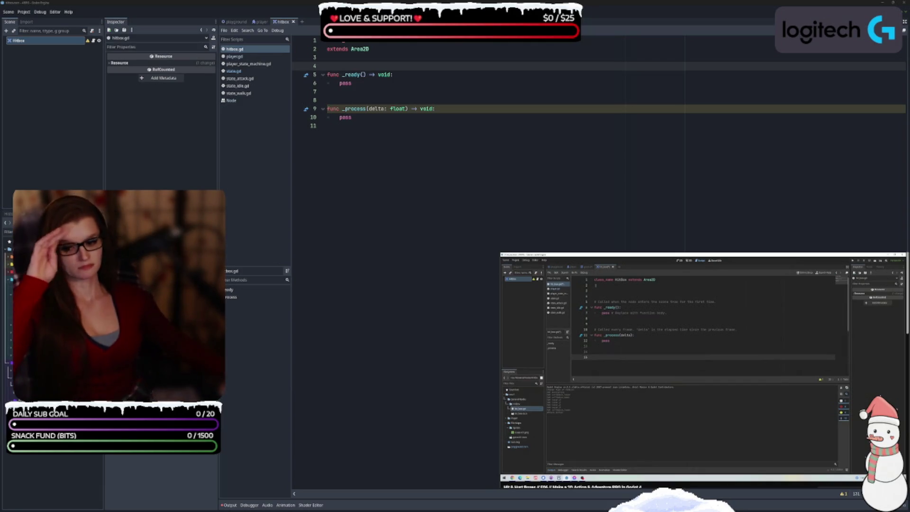
click(660, 388)
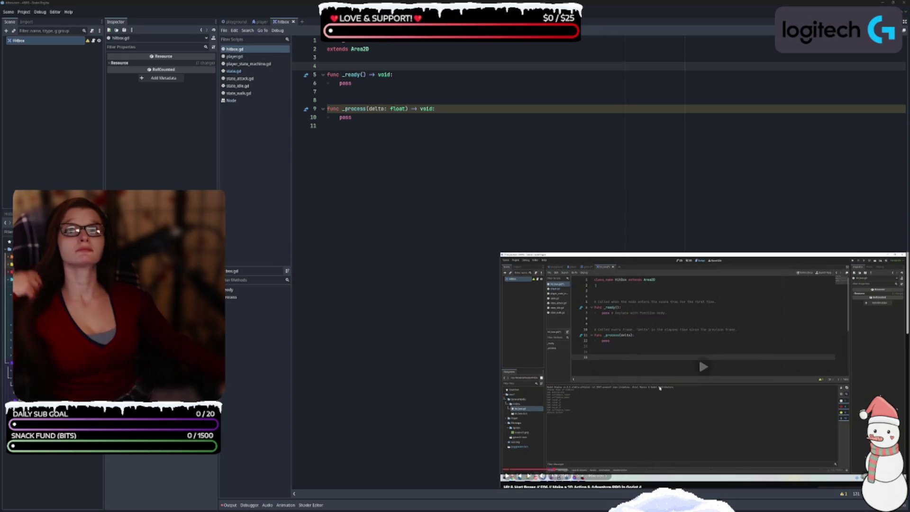
Append func TakeDamage(damage: int) -> void: whose body is print("TakeDamage: ", damage)
click(369, 57)
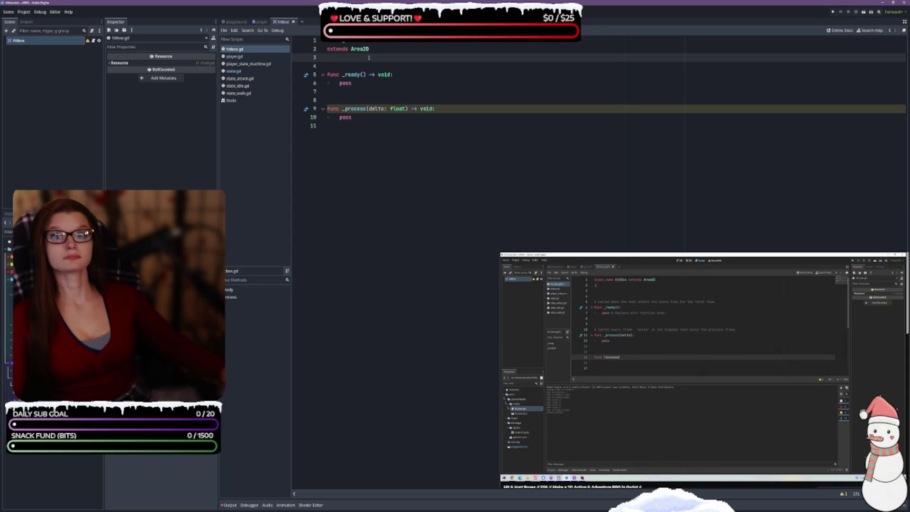
click(372, 188)
key(Return)
key(Return)
text(func TakeDamag)
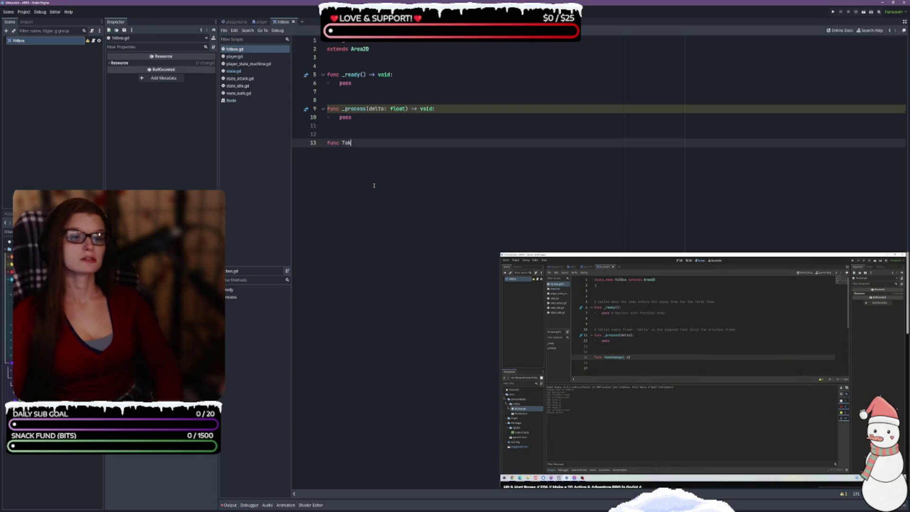
text(e)
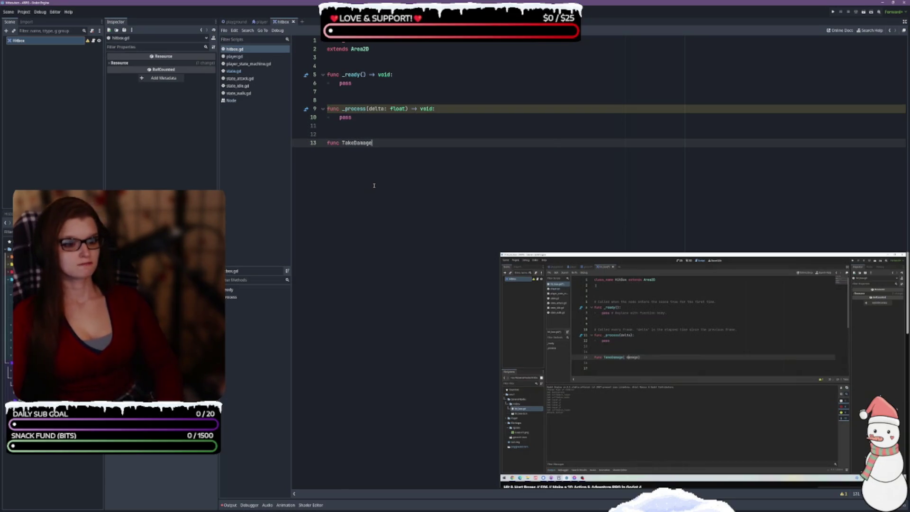
text(()
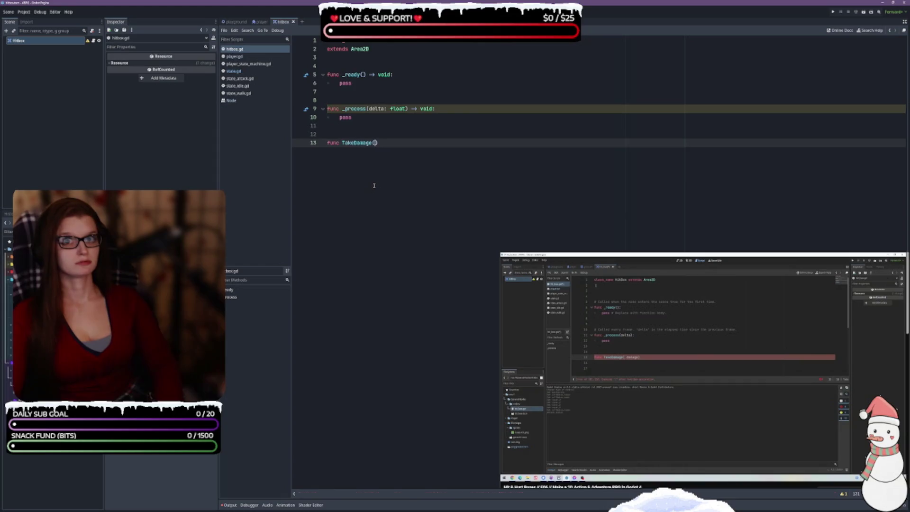
text(damage:)
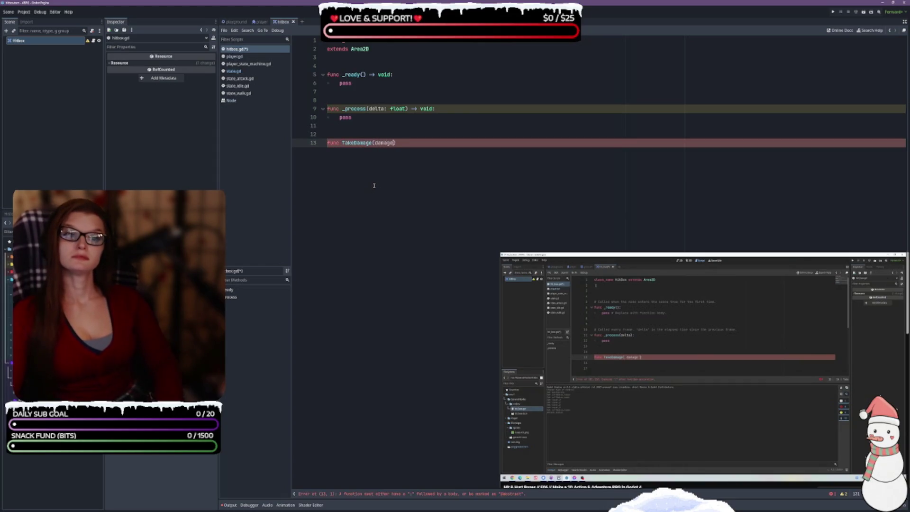
text( int)
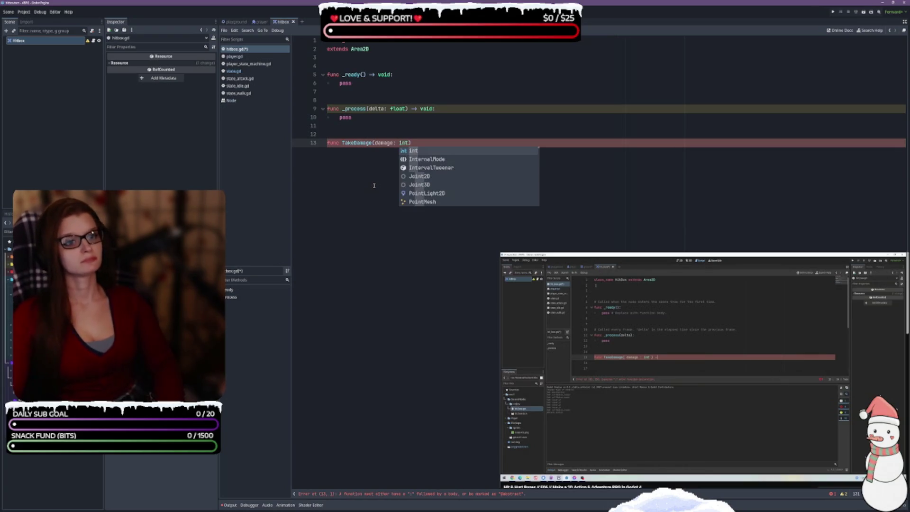
text() -)
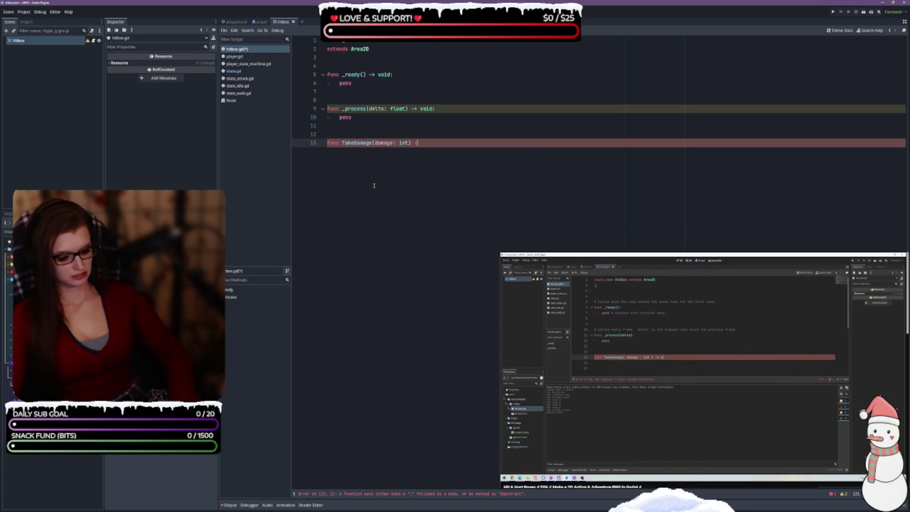
text(> void:)
key(Return)
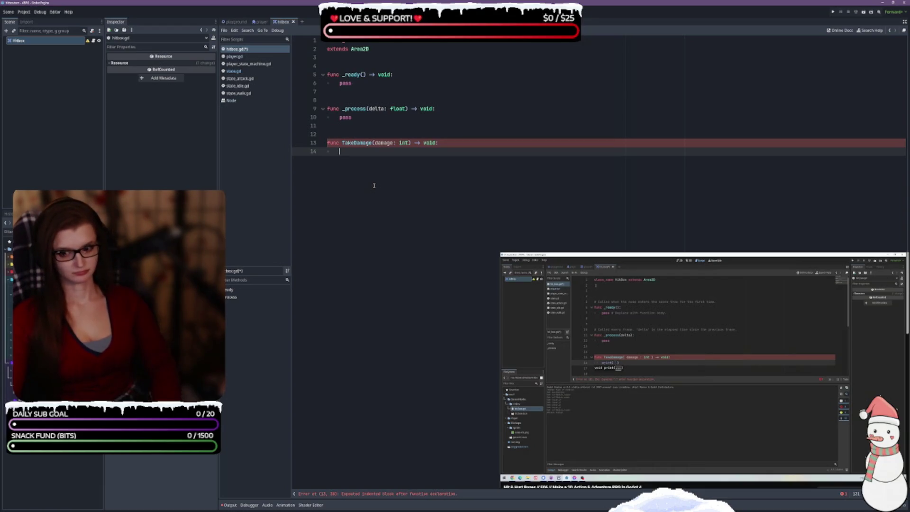
text(print)
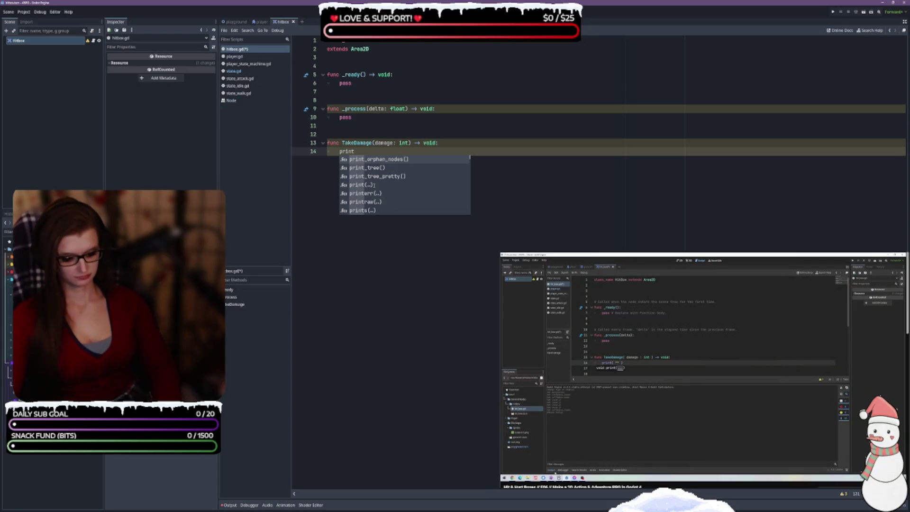
click(374, 185)
text(")
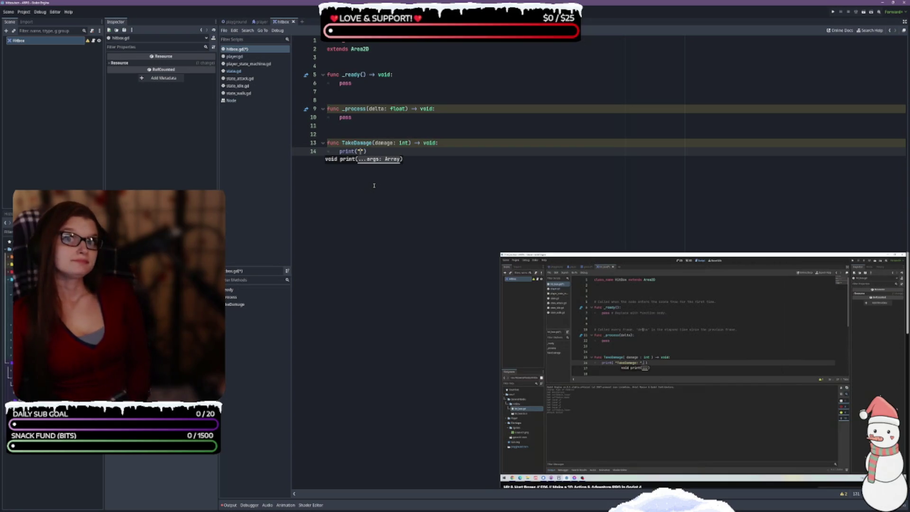
text(TakeDamage: ", )
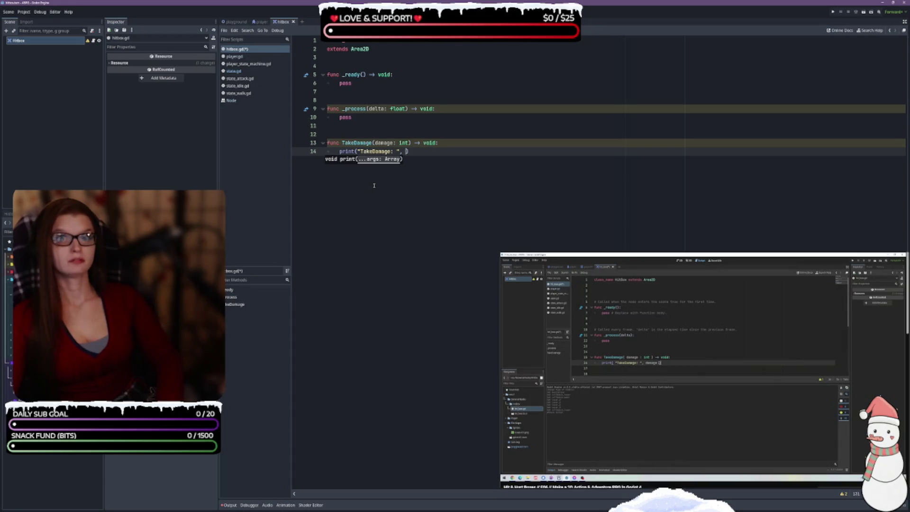
text( amage)
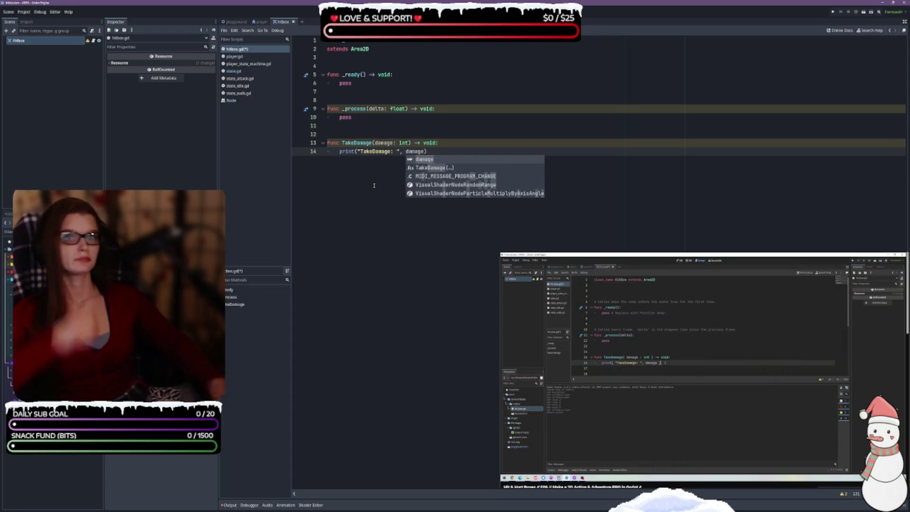
text())
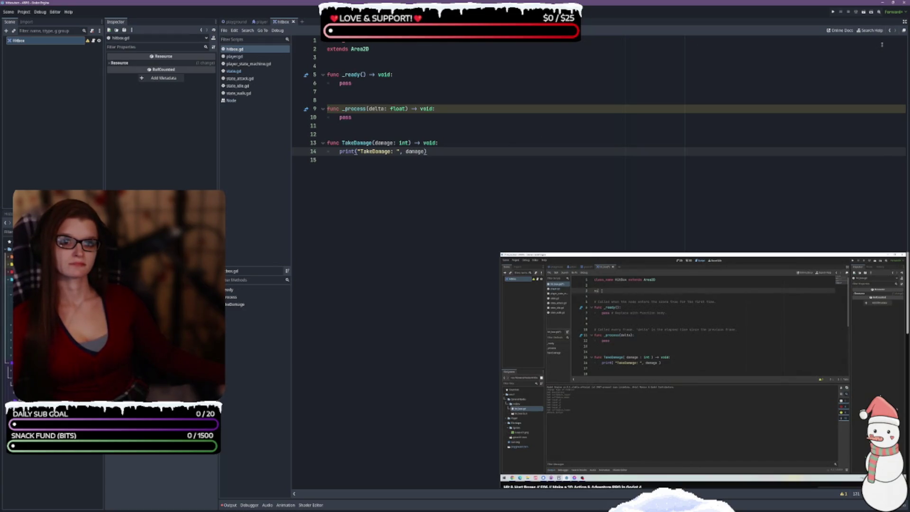
click(399, 66)
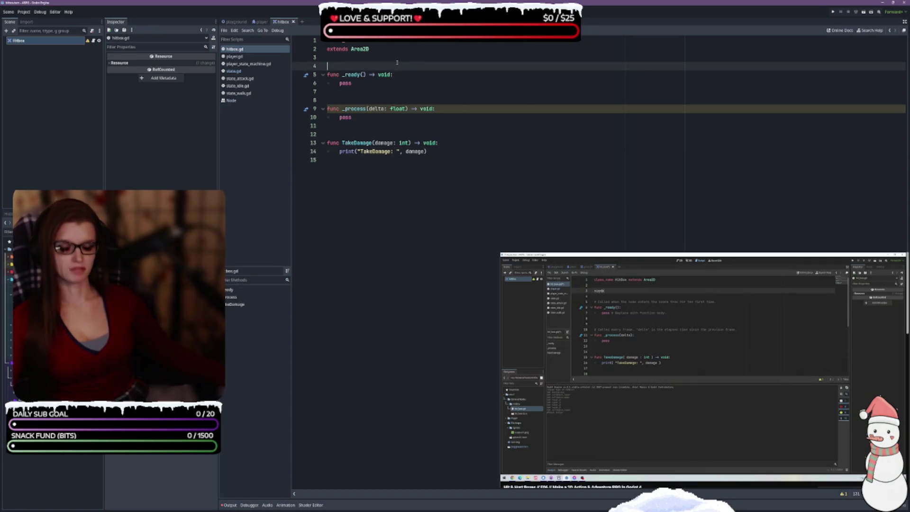
Declare signal Damaged(damage: int) below extends Area2D and save the script
click(397, 61)
key(Return)
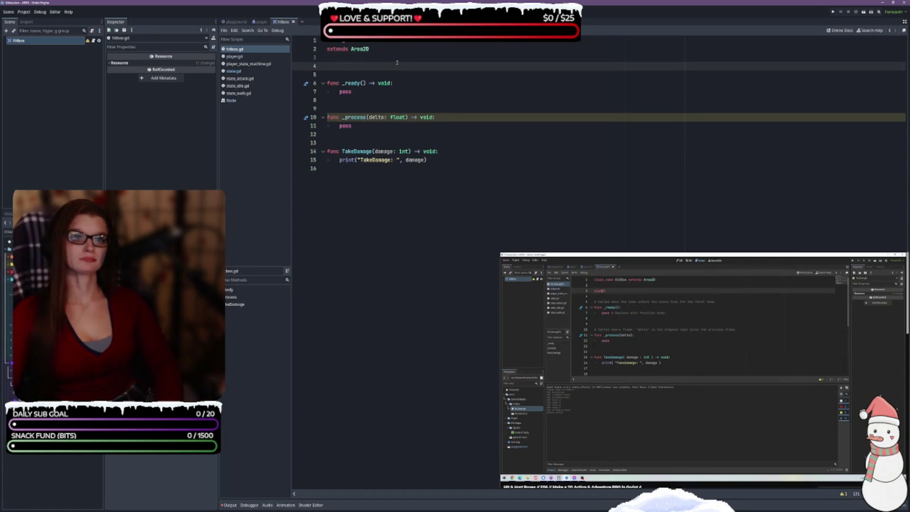
key(Return)
key(Up)
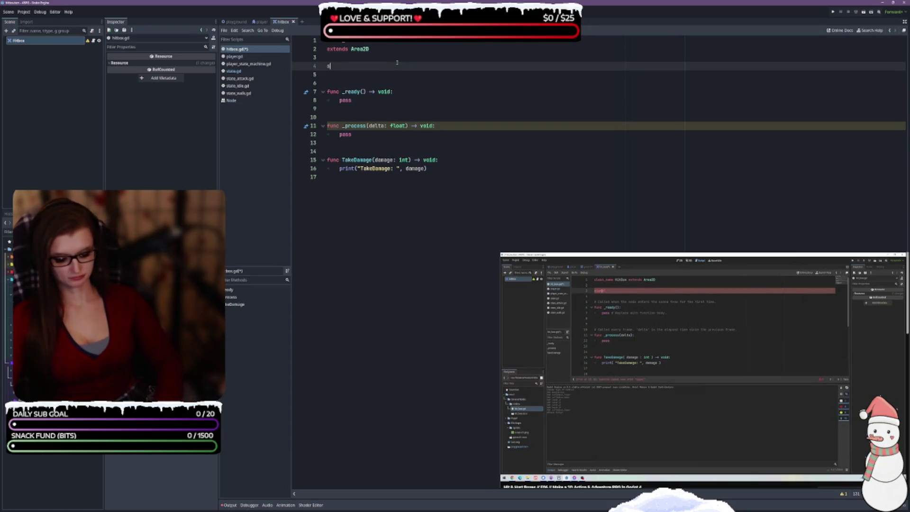
text(signal )
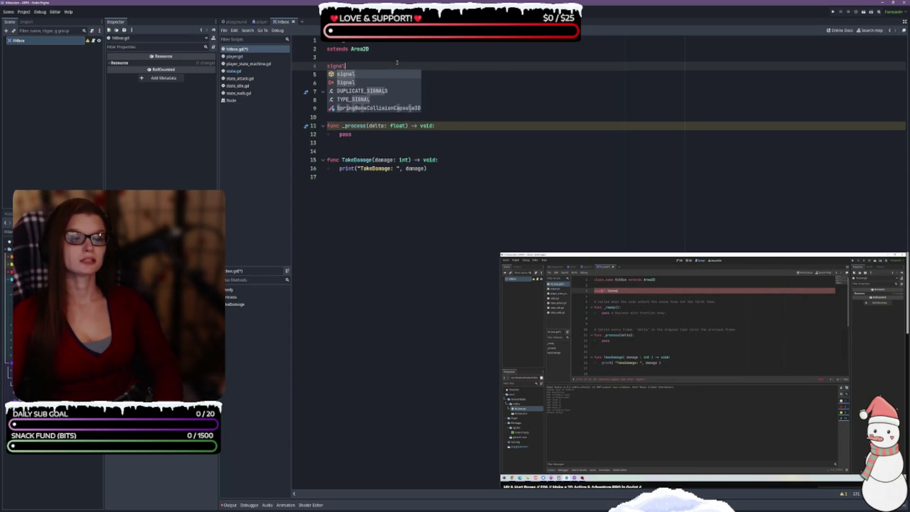
text(Damaged)
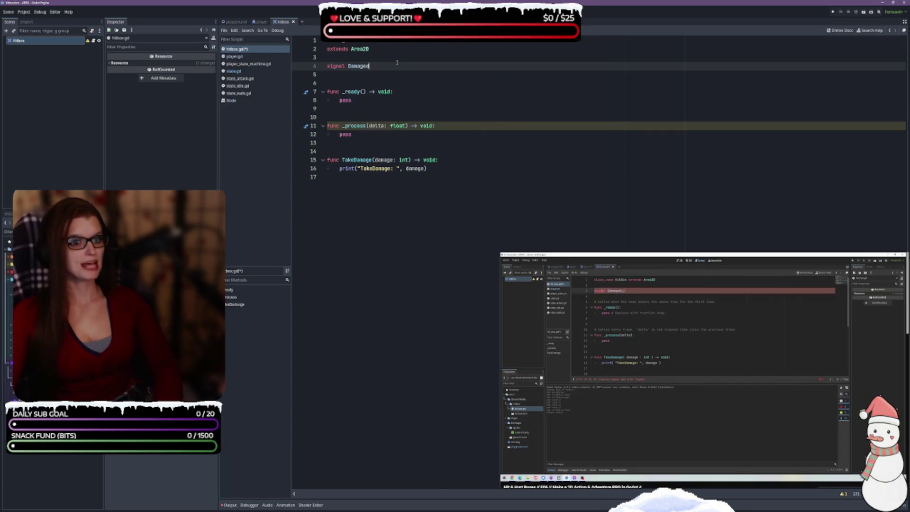
text(())
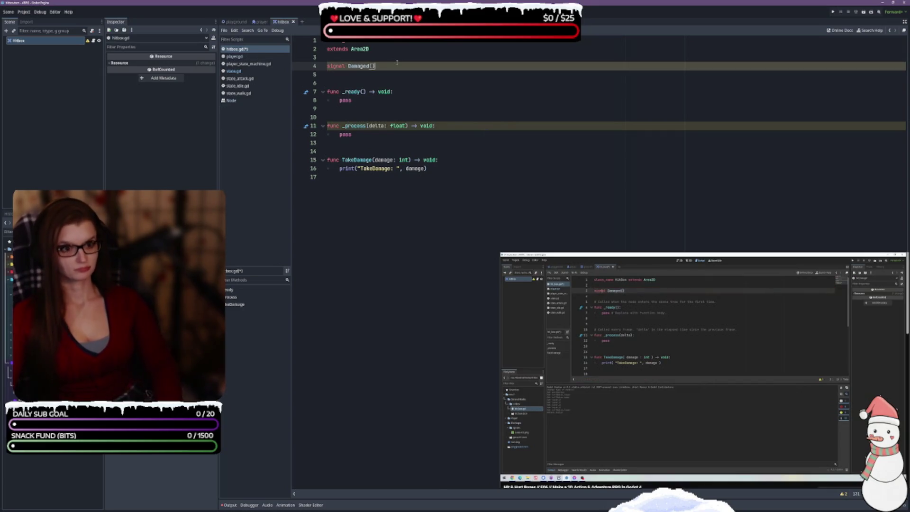
key(Up)
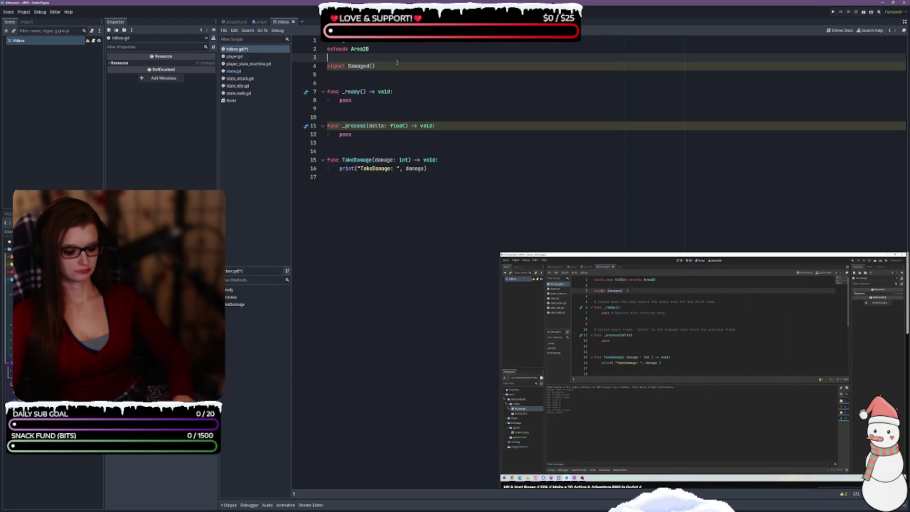
key(Return)
key(Down)
key(Down)
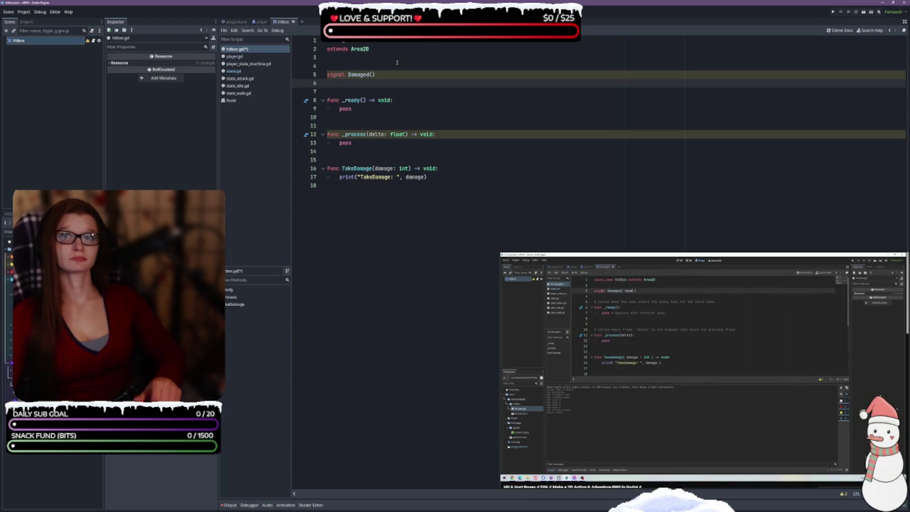
click(373, 75)
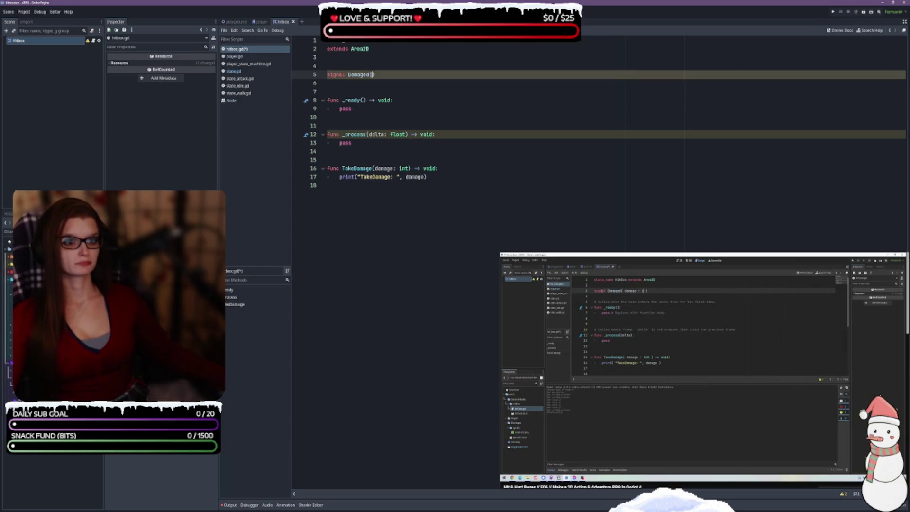
text(damage: )
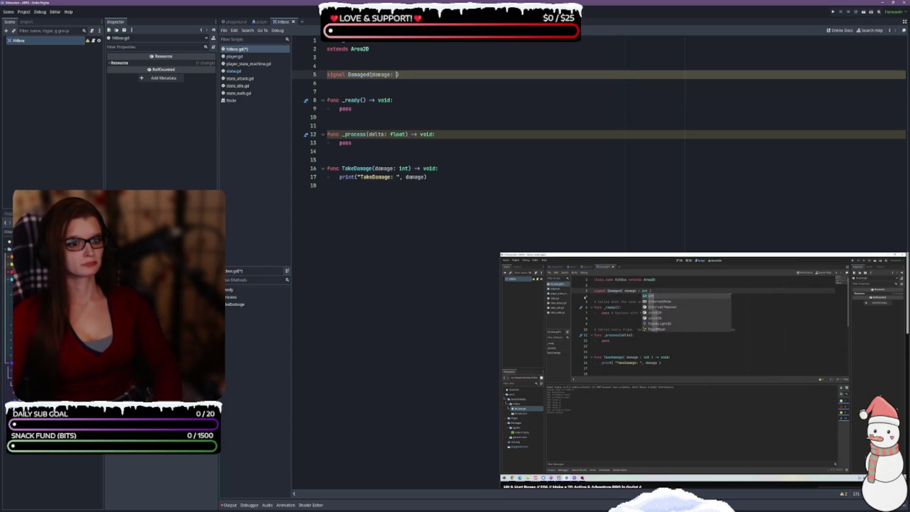
text(int)
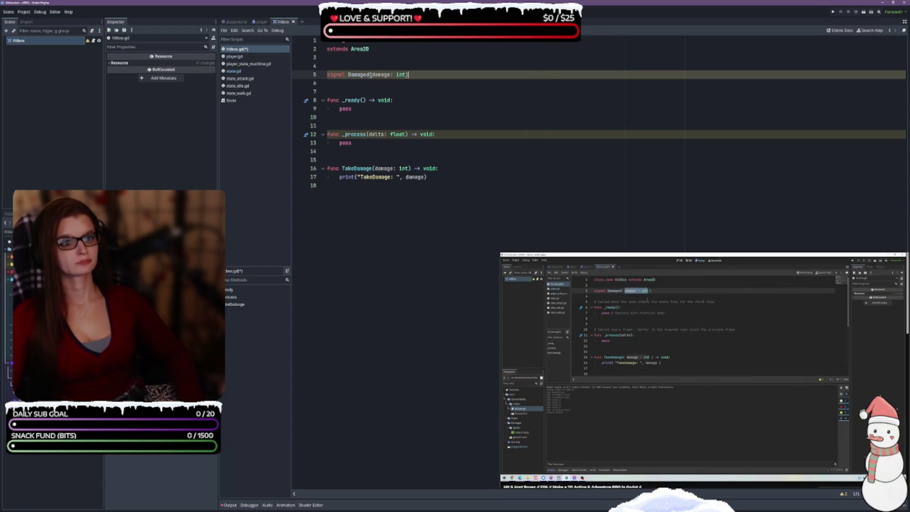
key(ctrl+s)
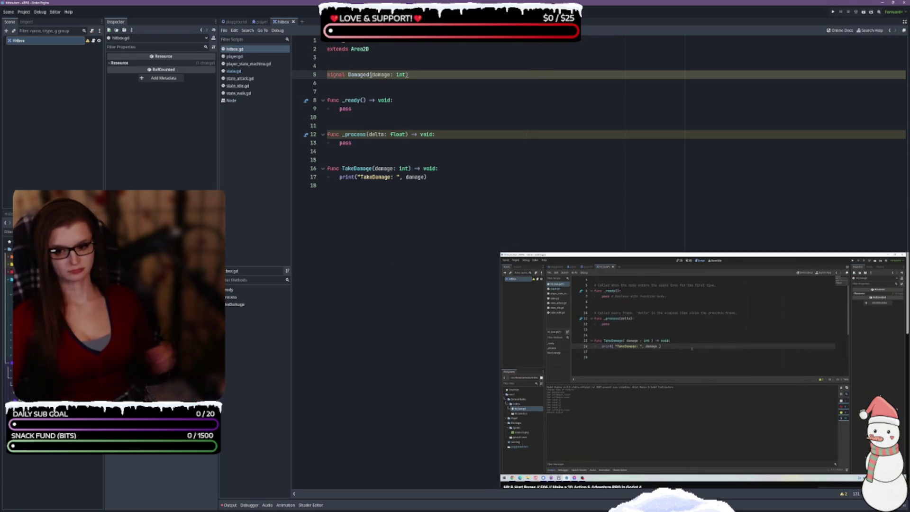
Add Damaged.emit(damage) under the print line in TakeDamage
click(453, 177)
key(Return)
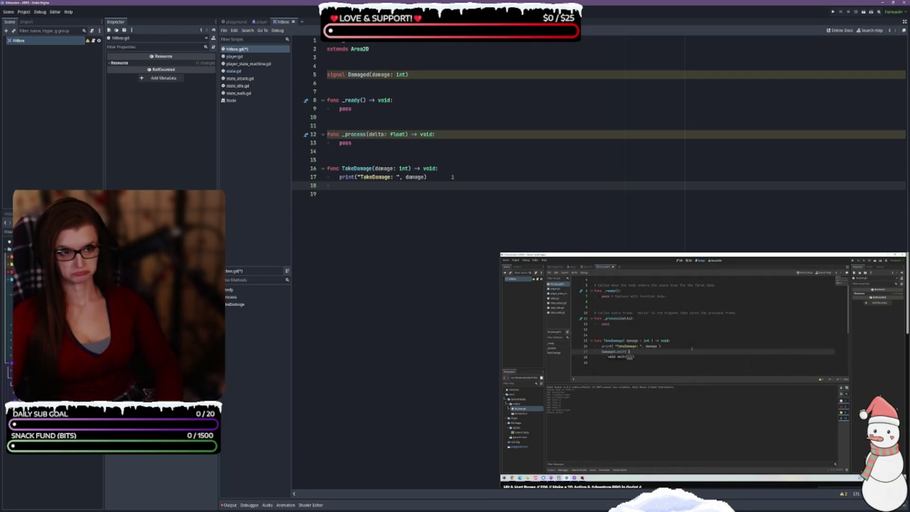
text(Damaged.)
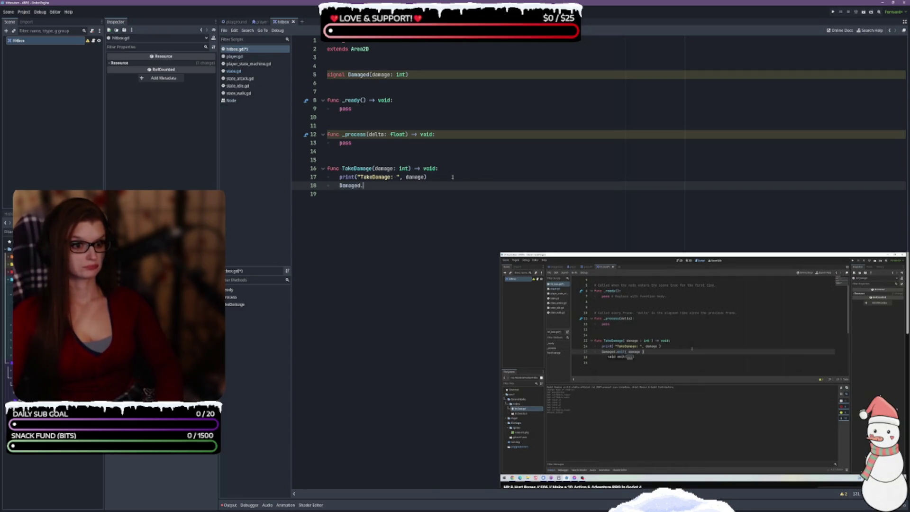
key(Down)
key(Down)
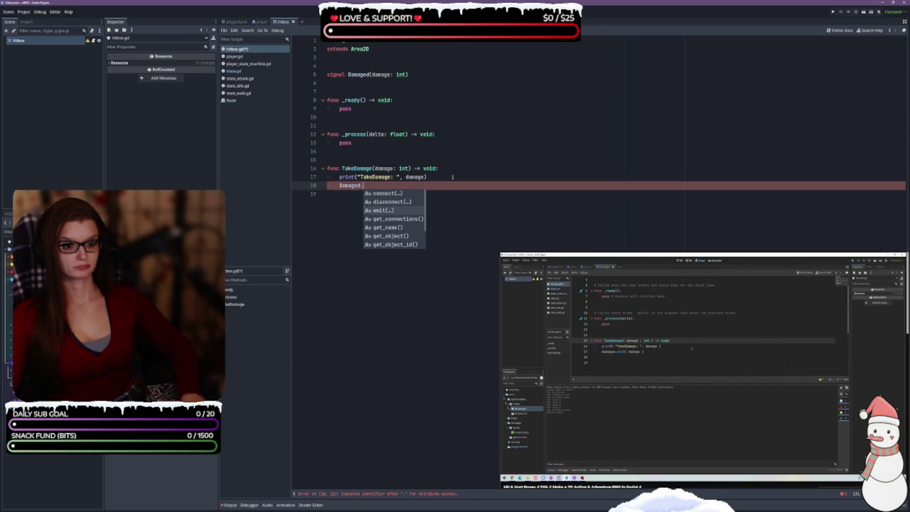
key(Return)
text(damage)
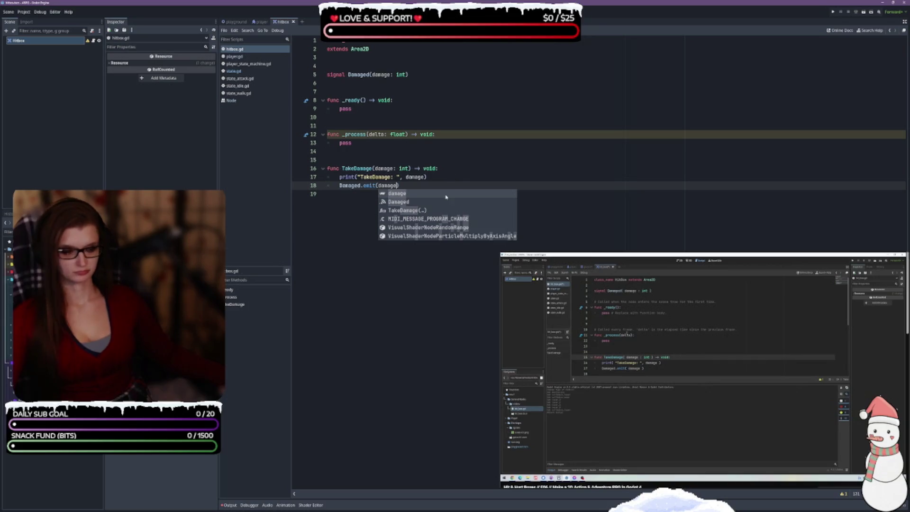
click(654, 216)
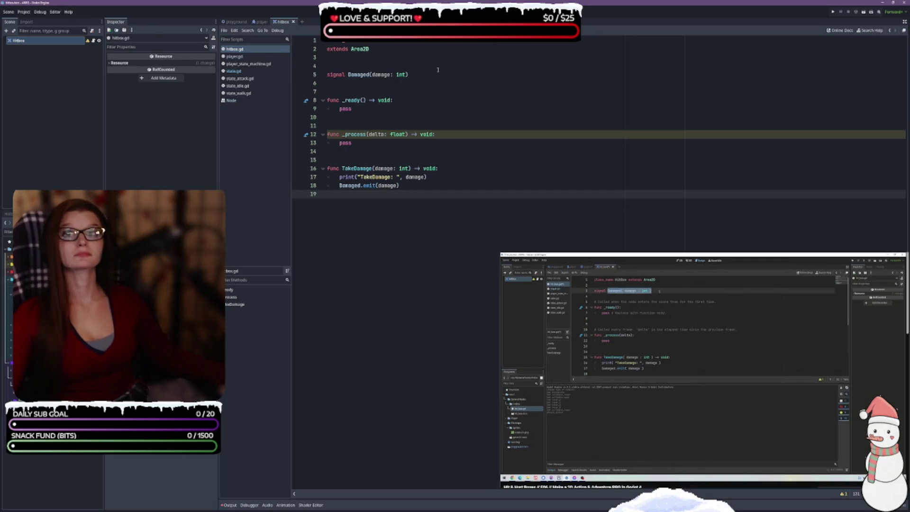
click(378, 56)
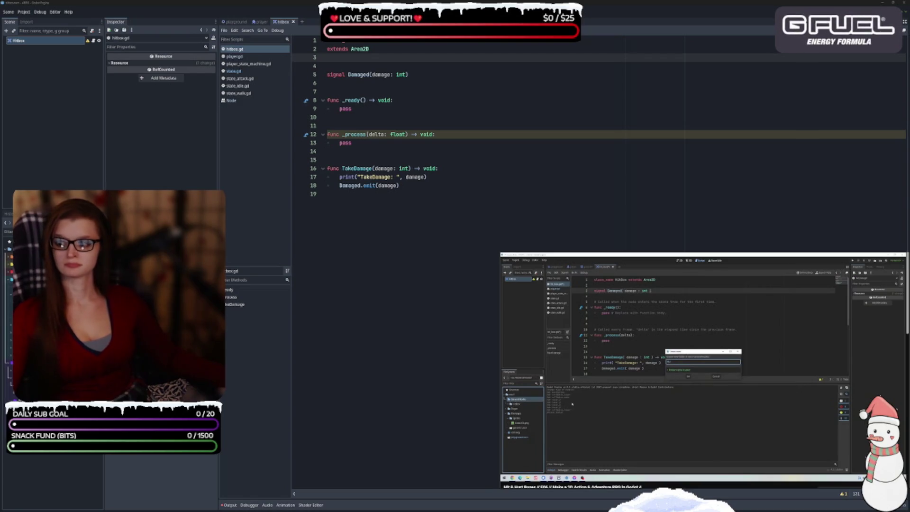
key(space)
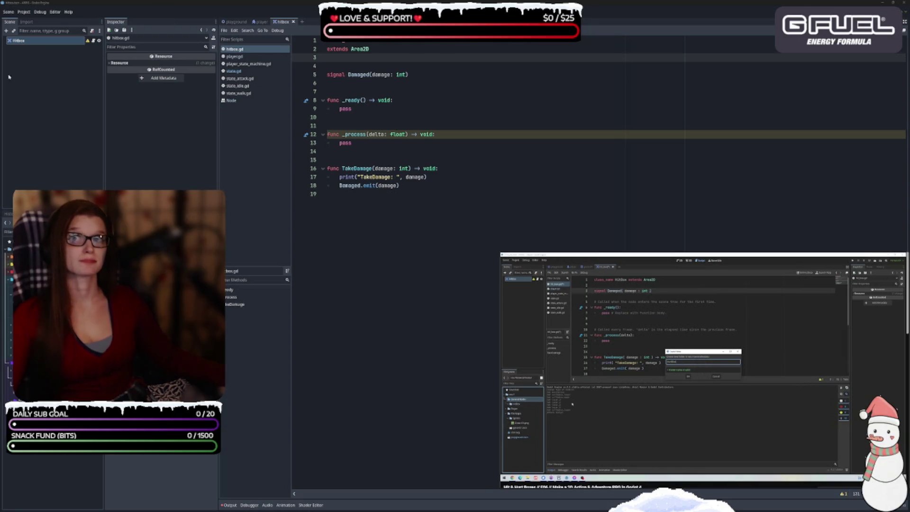
click(94, 474)
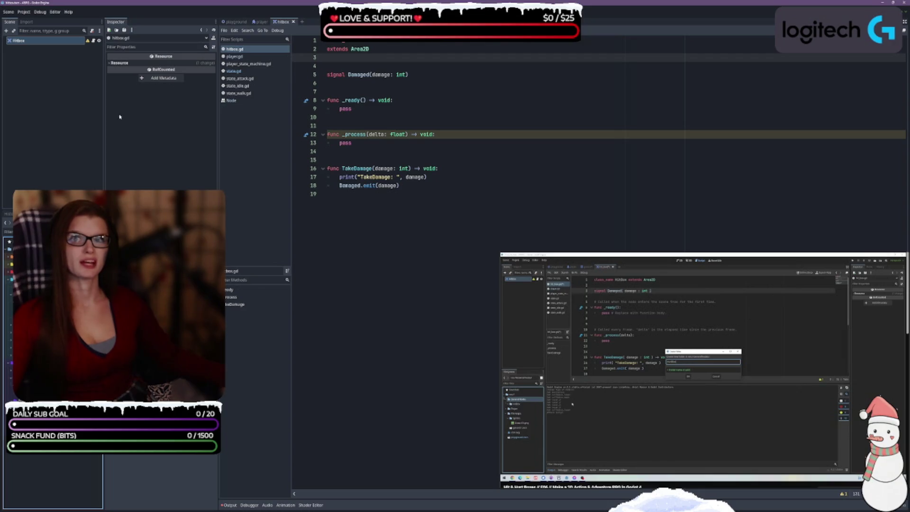
click(679, 388)
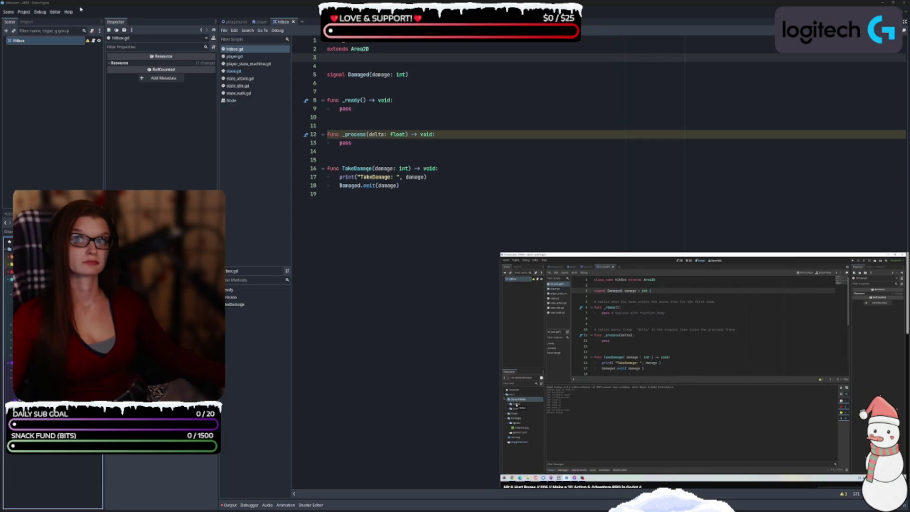
mouse_move(714, 429)
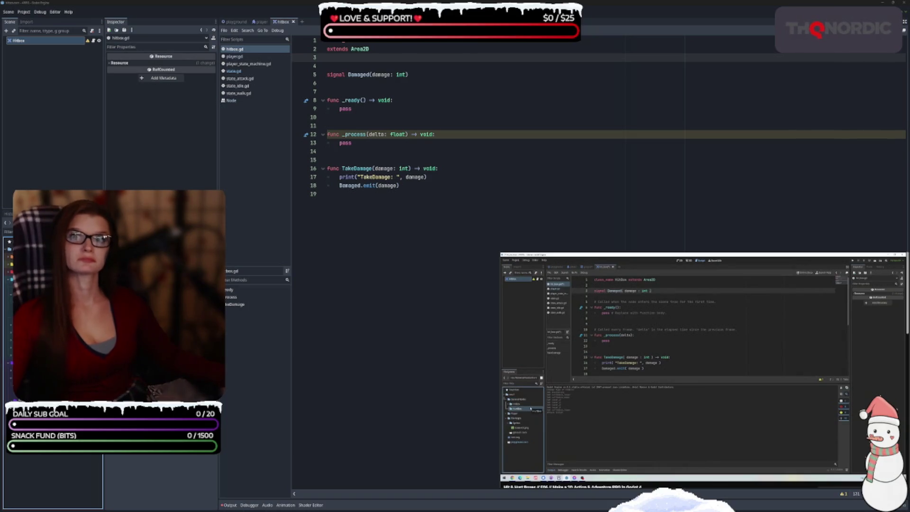
key(space)
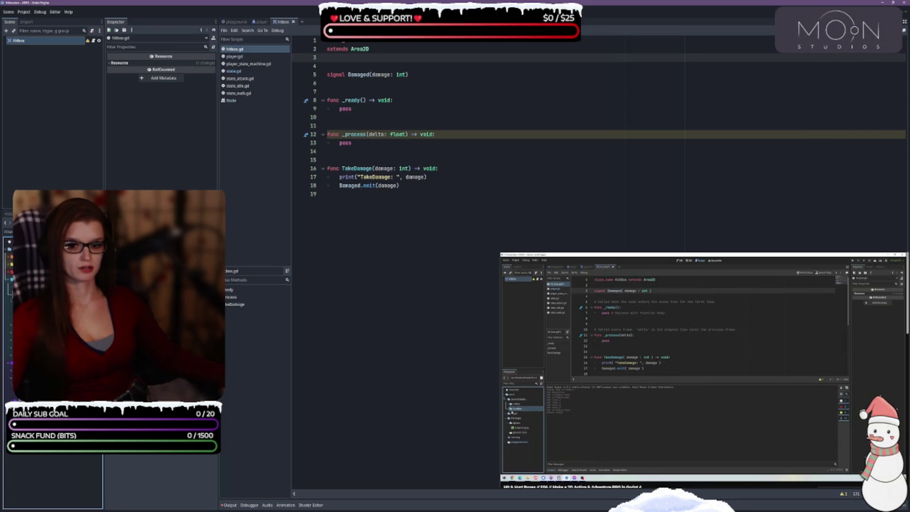
Create a new HURTBOX folder in the project
click(57, 331)
text(HURTBOX)
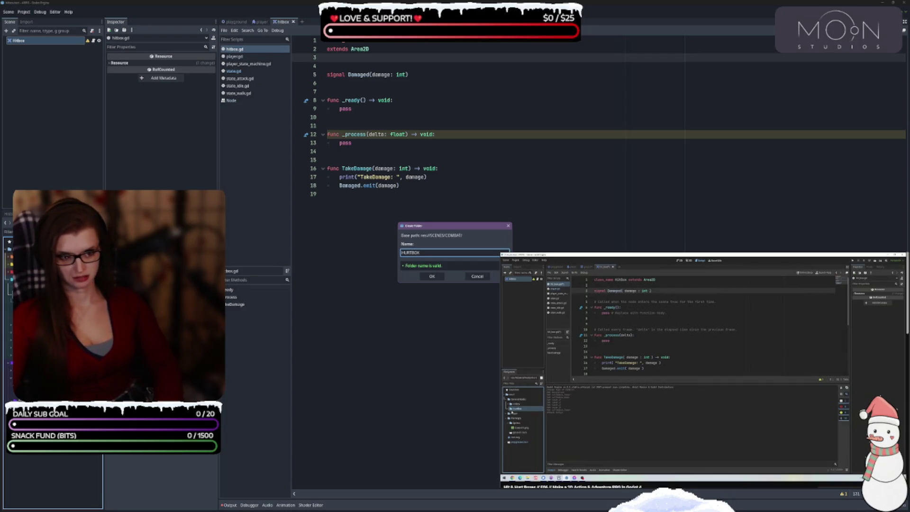
key(Return)
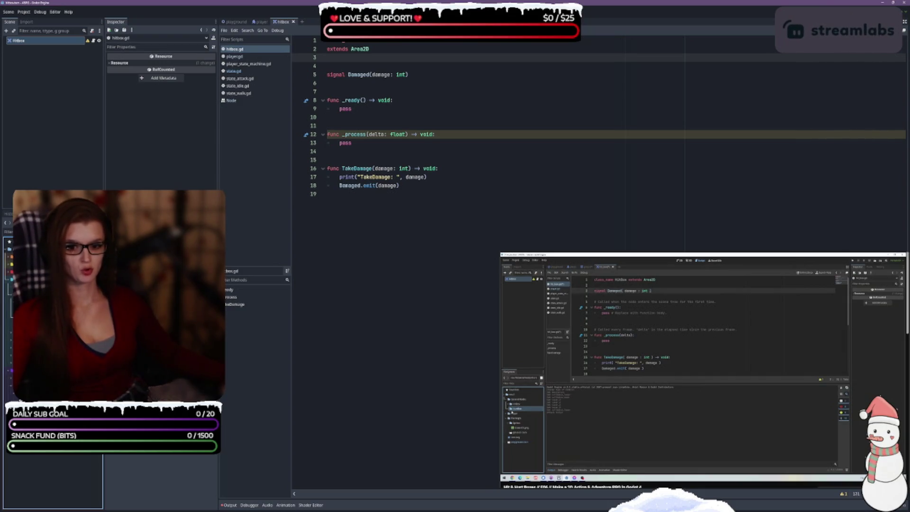
Create a new scene with an Area2D root named Hurtbox
click(180, 332)
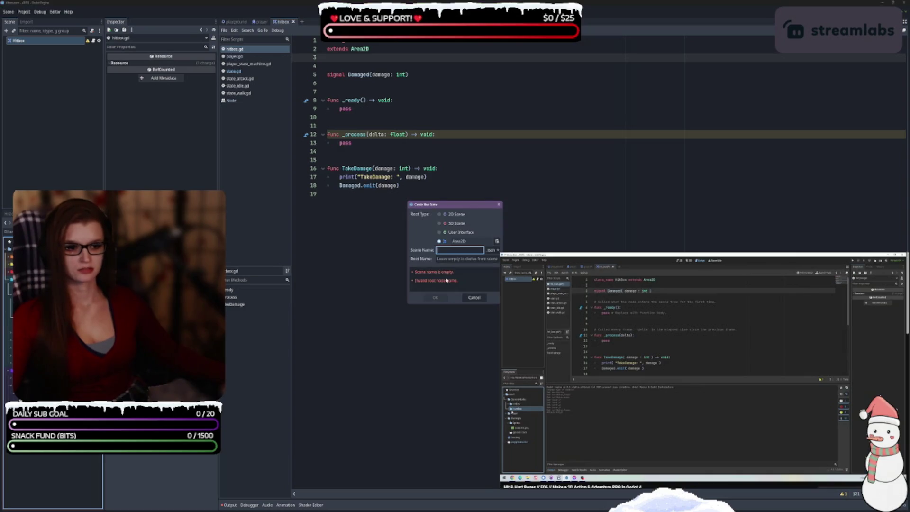
text(hurtbox)
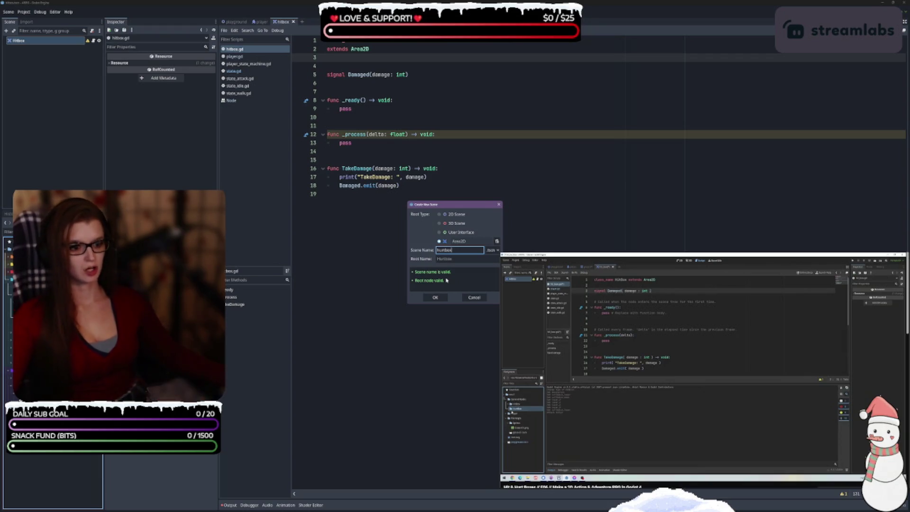
click(725, 482)
click(725, 482)
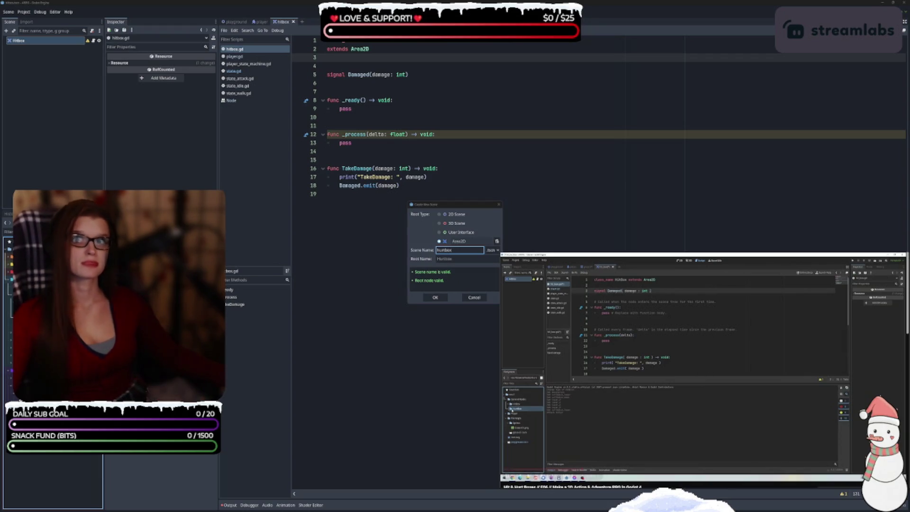
click(459, 251)
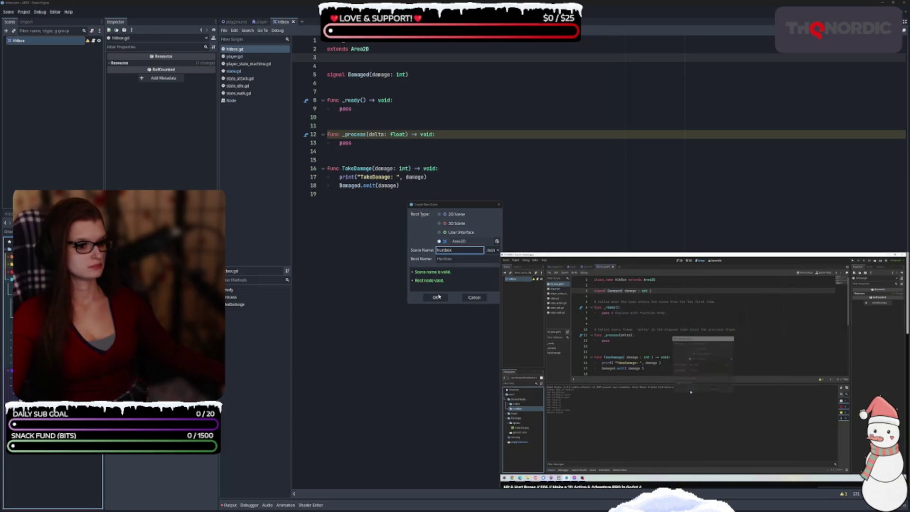
key(Return)
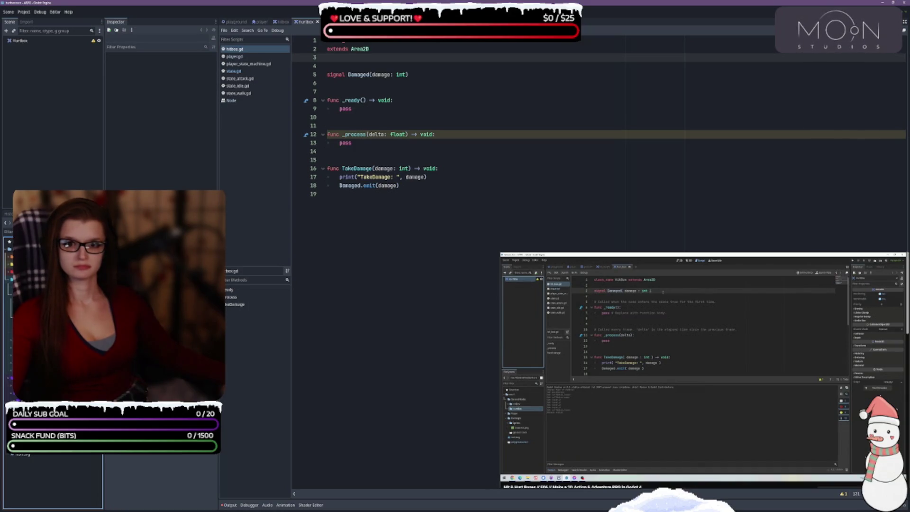
On the Hurtbox node, untick Monitorable, keep Monitoring on, and expand Collision
click(22, 41)
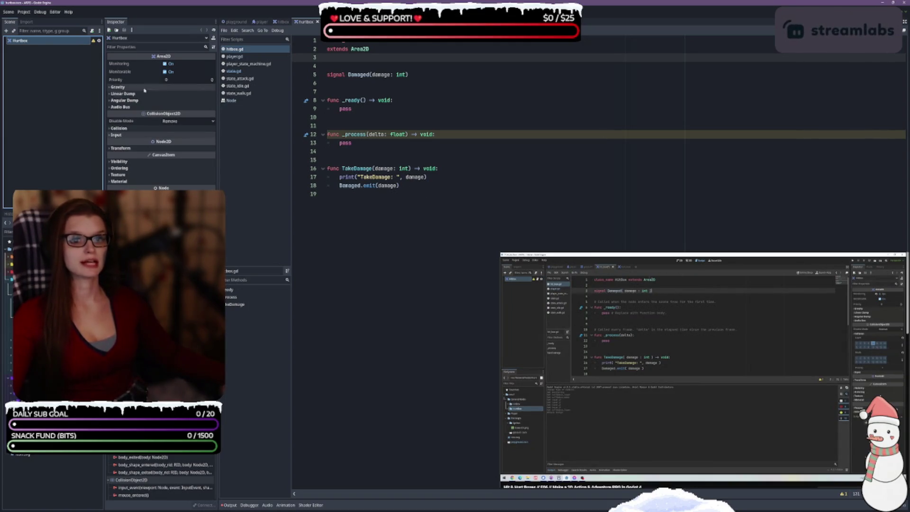
click(165, 64)
click(167, 72)
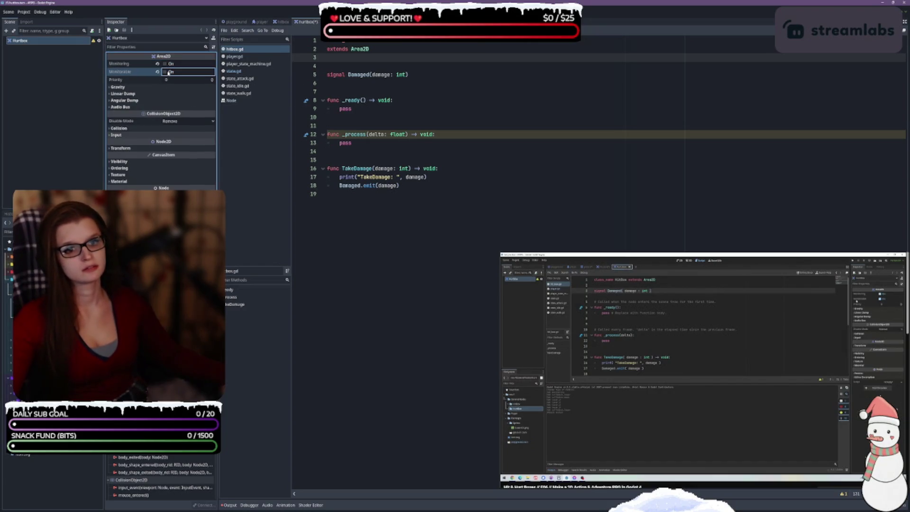
click(165, 63)
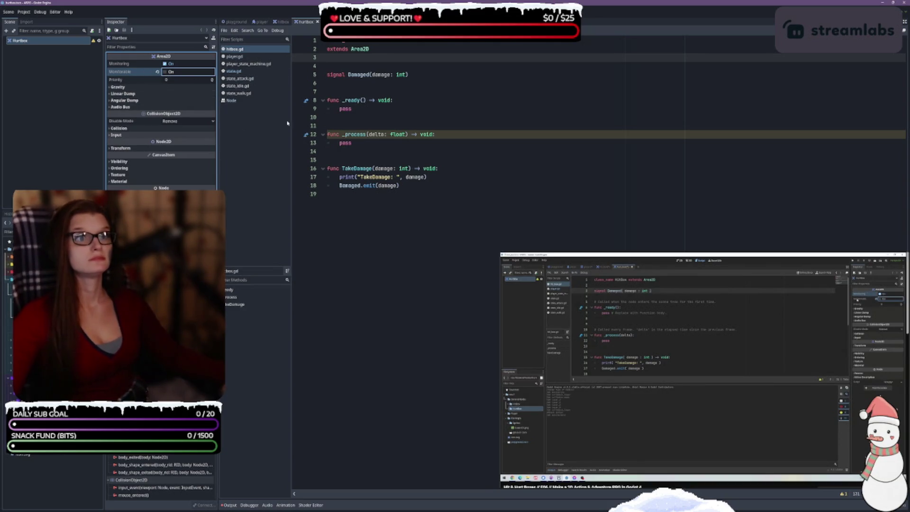
click(119, 128)
click(316, 55)
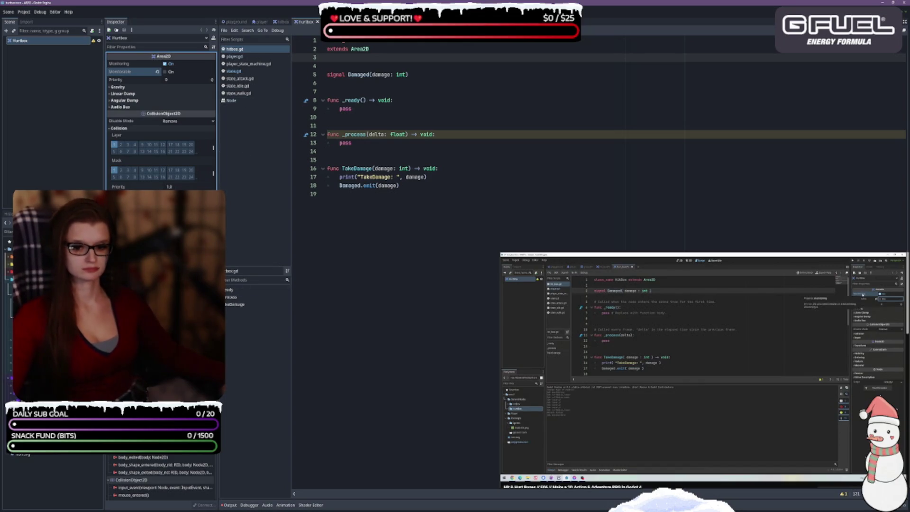
right_click(35, 454)
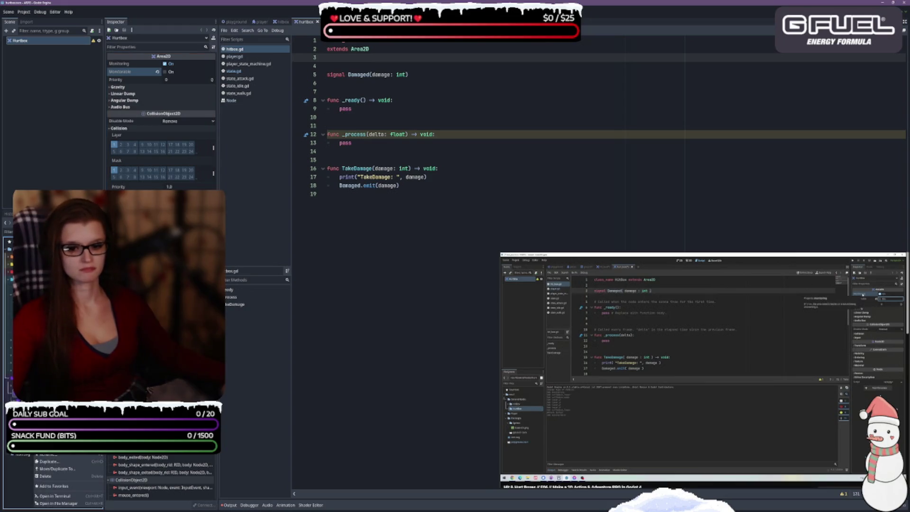
Add a HURTBOX folder inside SCRIPTS/COMBAT and clear the Hurtbox's collision layer 1
click(123, 439)
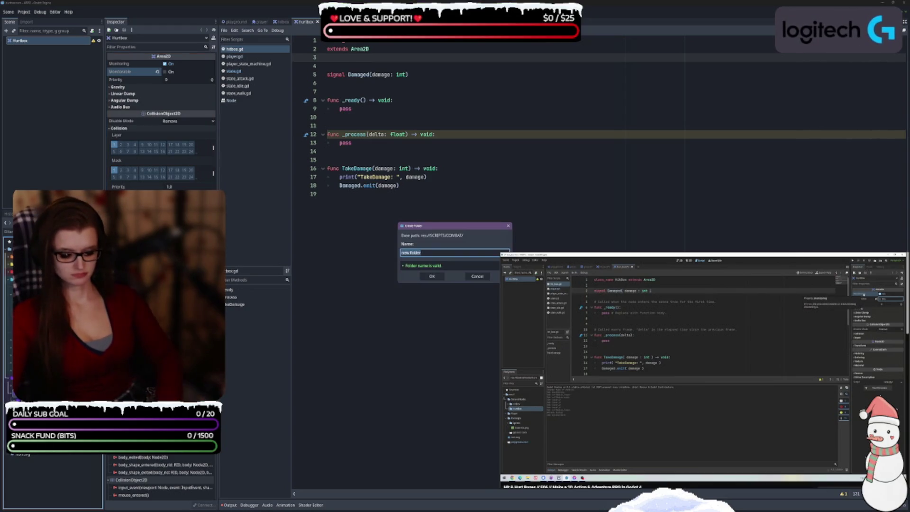
text(hitboxes)
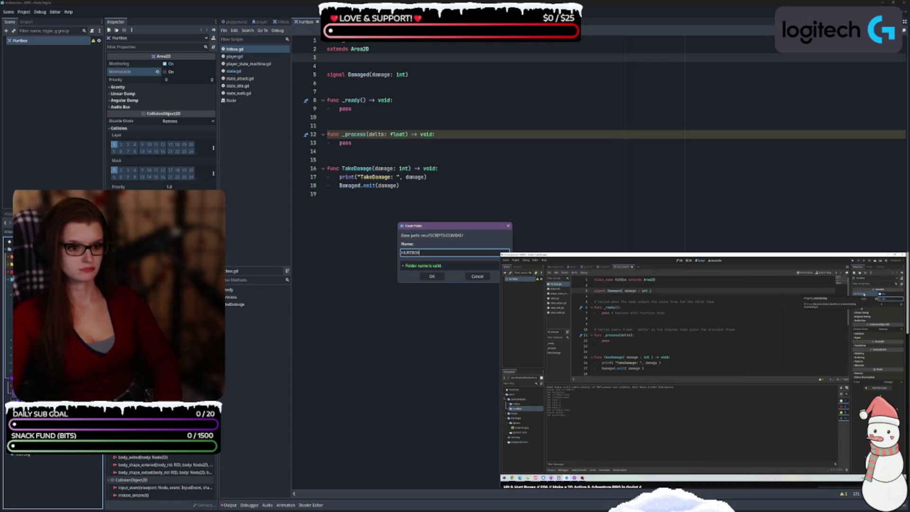
key(Return)
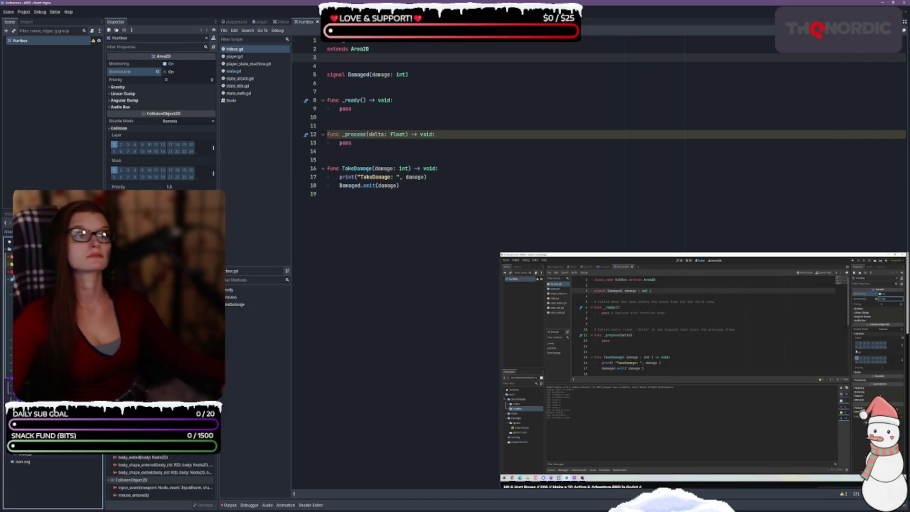
click(113, 144)
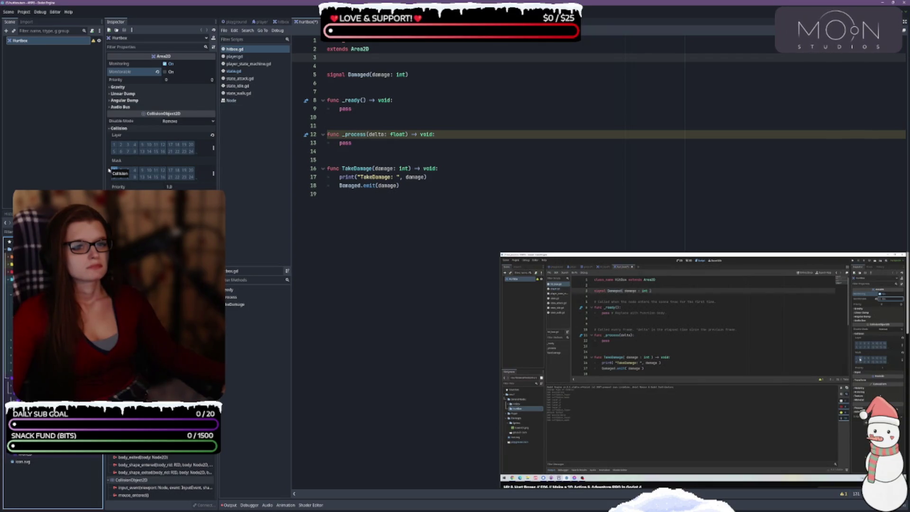
Set the Hurtbox collision mask to layer 2 (DmgToPlayer) only and save hurtbox.tscn
click(113, 169)
click(120, 171)
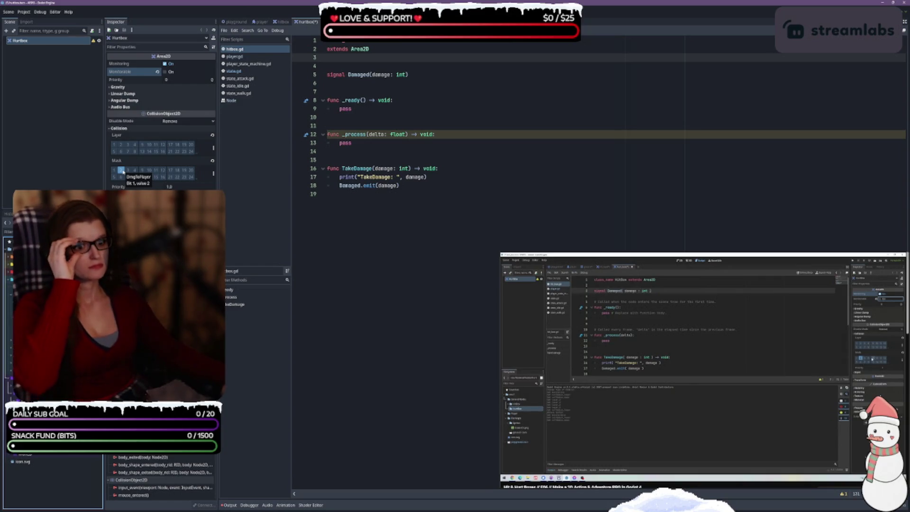
click(400, 143)
key(ctrl+s)
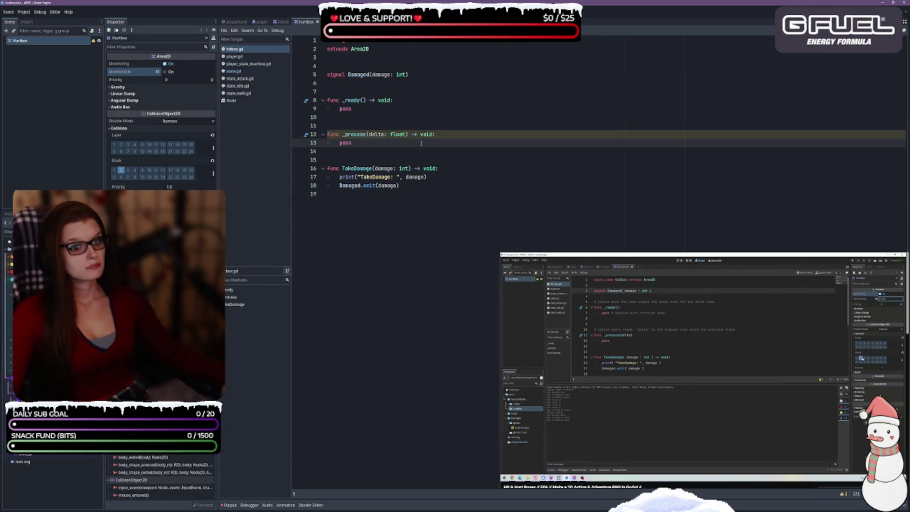
key(Up)
key(Up)
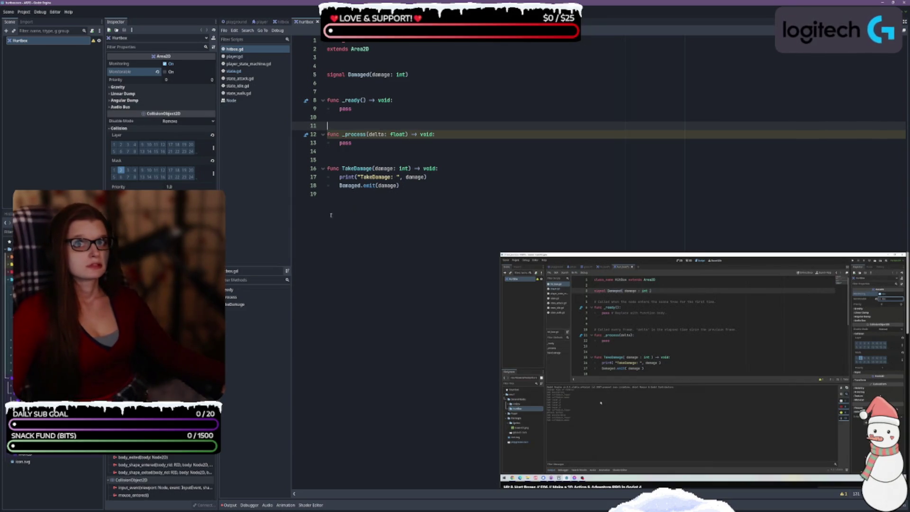
Create a new script named HURTBOX in the HURTBOX folder from the FileSystem dock
right_click(39, 402)
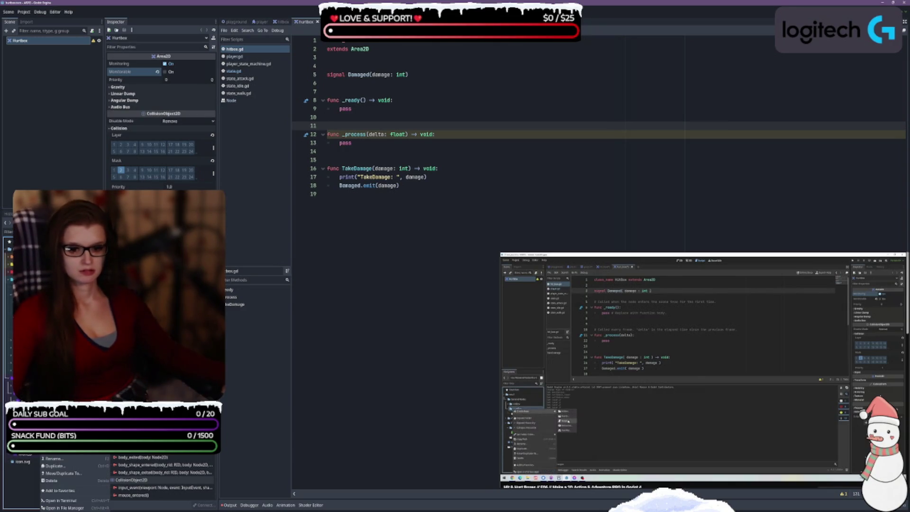
click(62, 450)
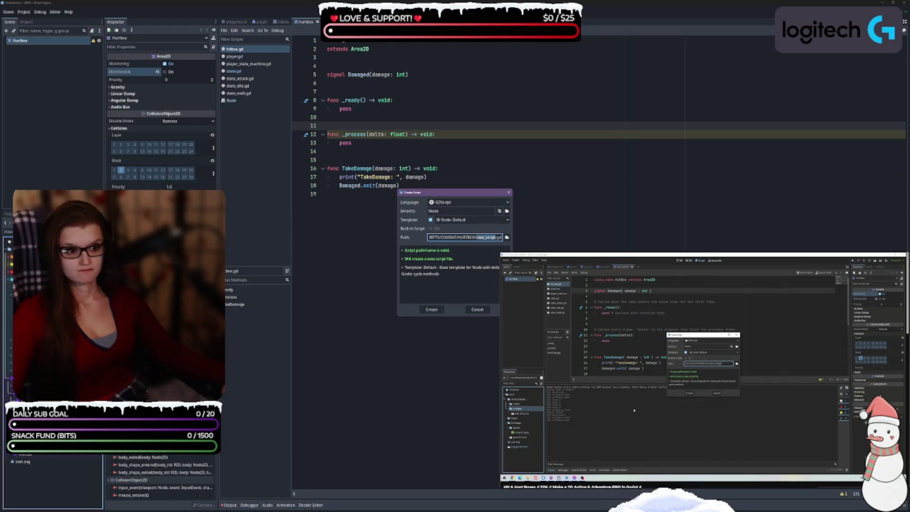
text(HURTBOX)
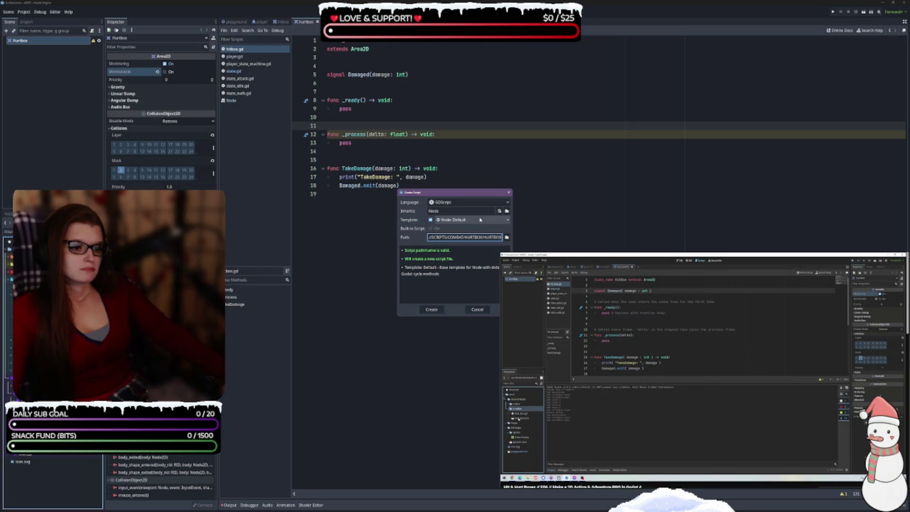
click(460, 211)
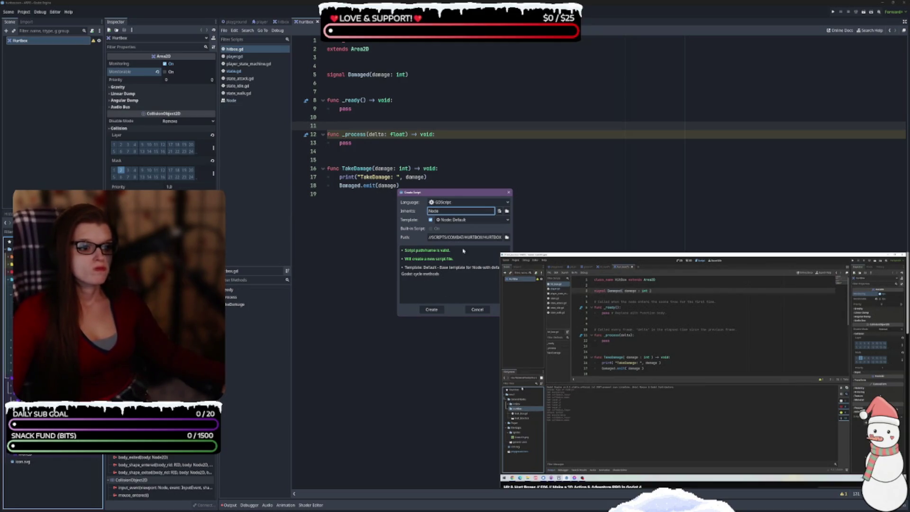
key(Tab)
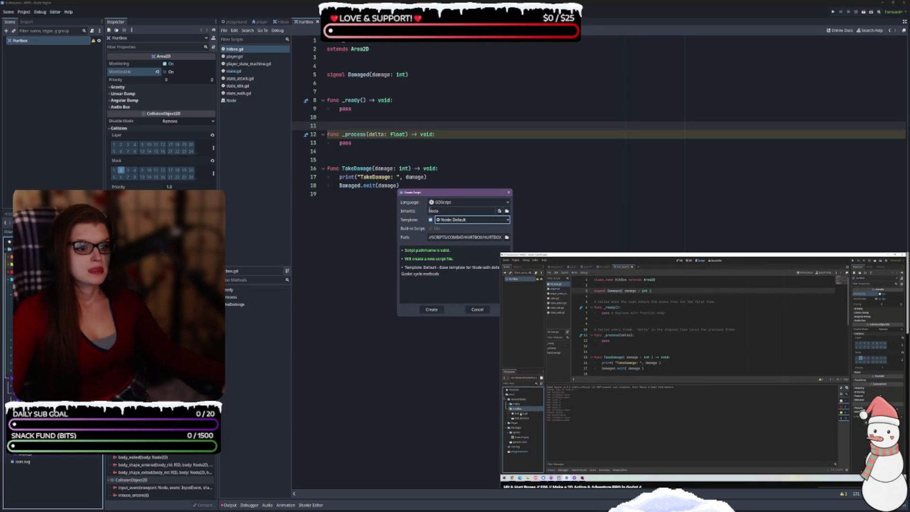
click(446, 212)
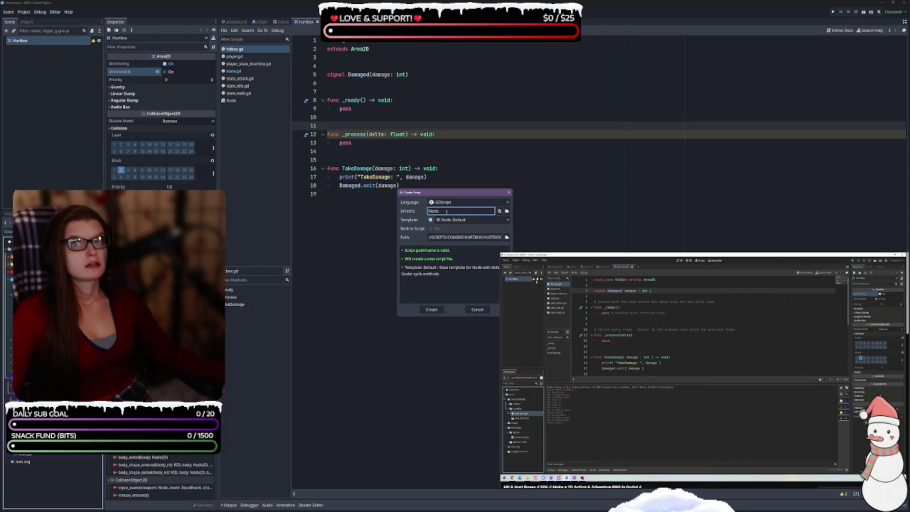
click(432, 311)
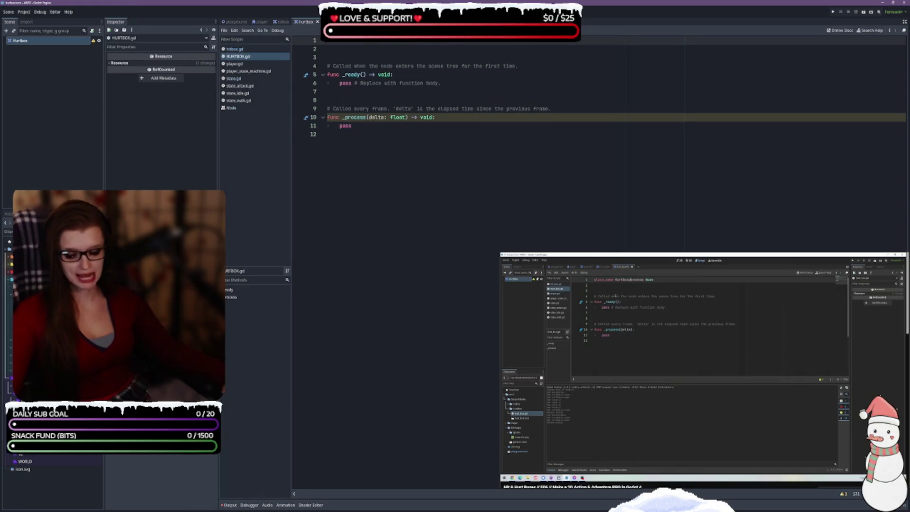
Rename the script file to hurtbox.gd and type a class_name declaration on line 1
click(750, 353)
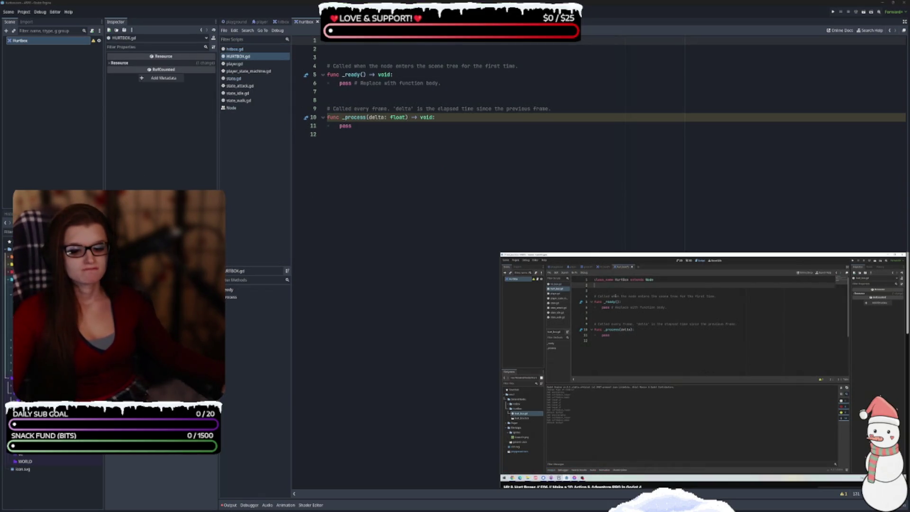
key(alt+Tab)
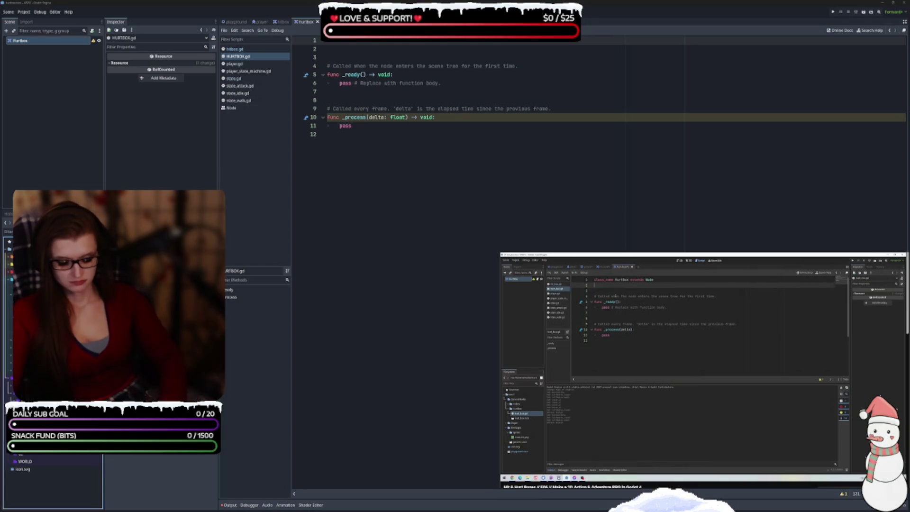
key(Return)
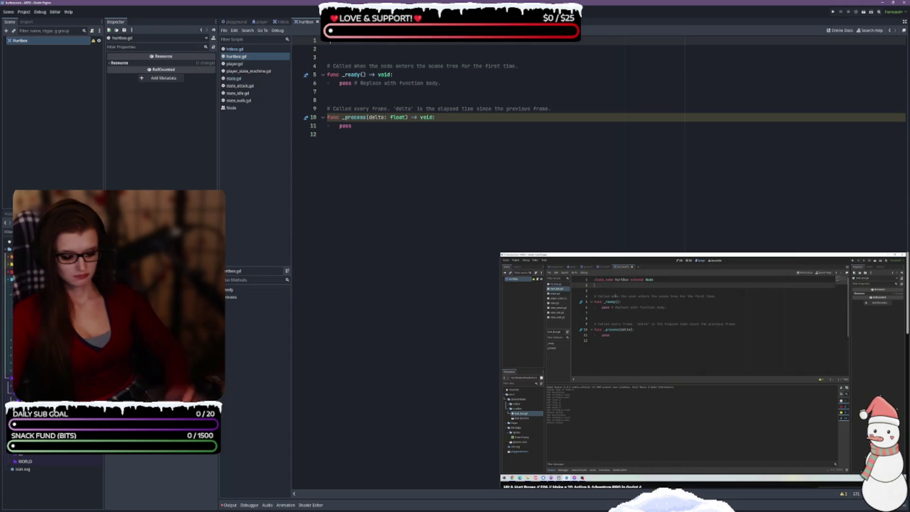
text(class)
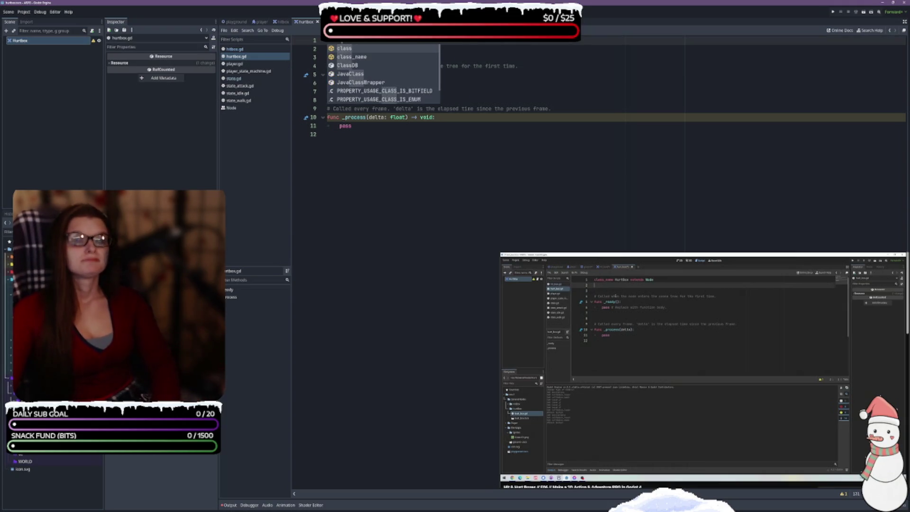
key(Return)
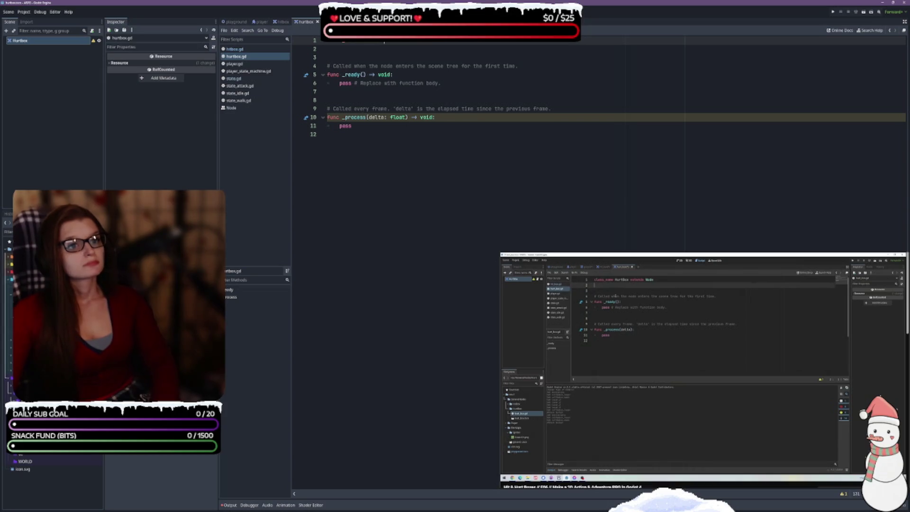
text(Node)
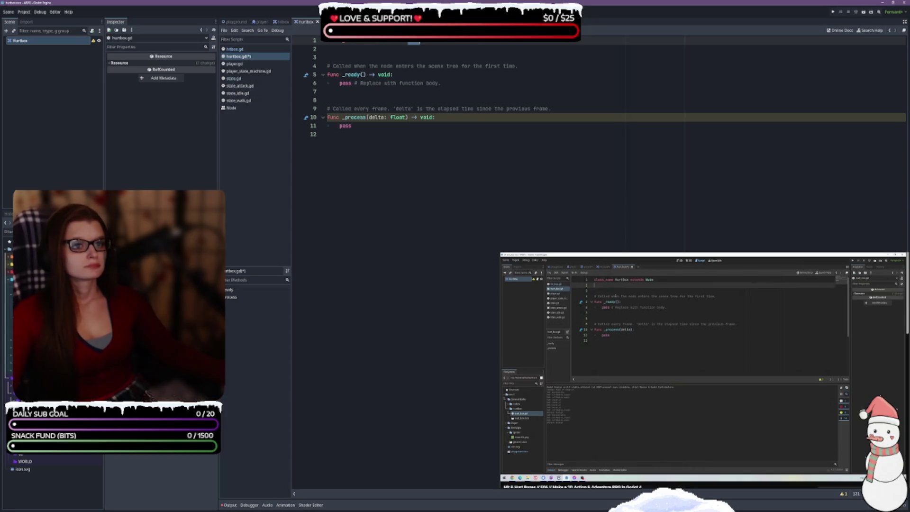
text(Area2D)
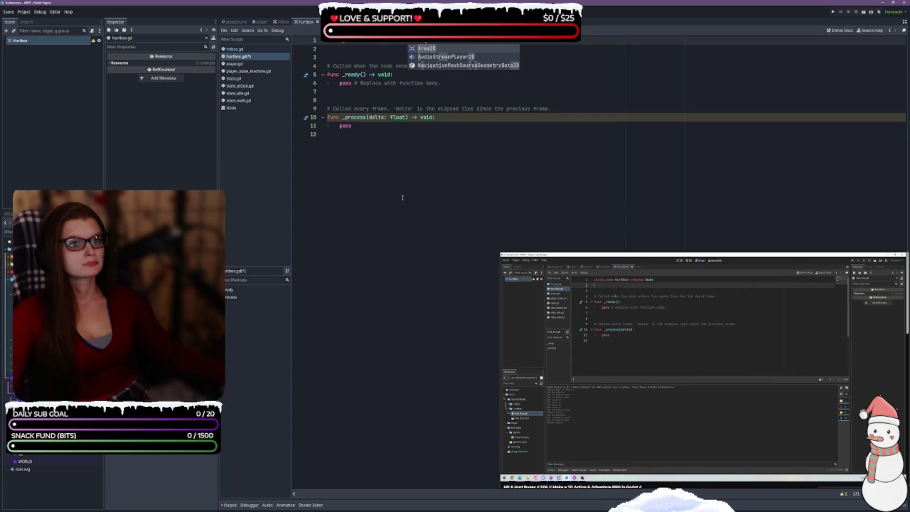
click(484, 289)
Delete the template comments around _ready and _process, save, and add a line above them
drag(518, 66, 314, 66)
key(BackSpace)
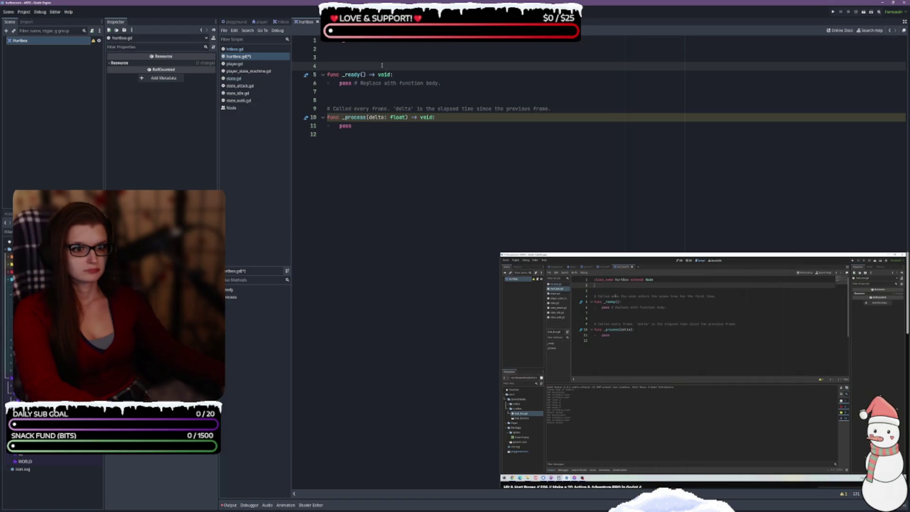
key(BackSpace)
drag(441, 75, 354, 75)
key(BackSpace)
drag(555, 100, 426, 94)
key(BackSpace)
key(BackSpace)
key(ctrl+s)
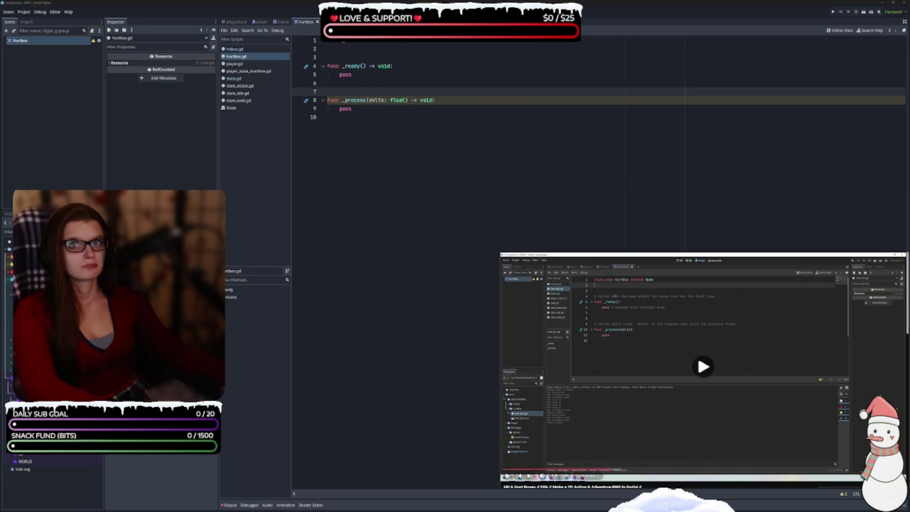
click(408, 48)
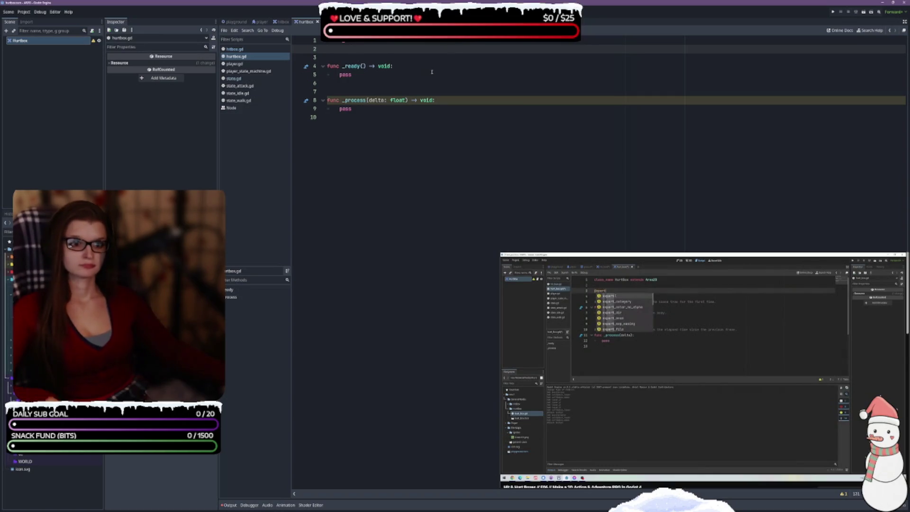
key(Return)
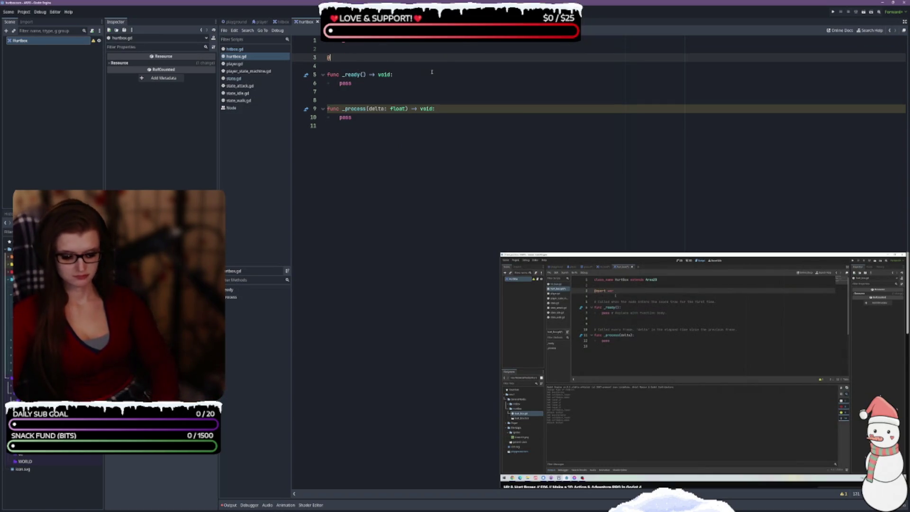
text(export )
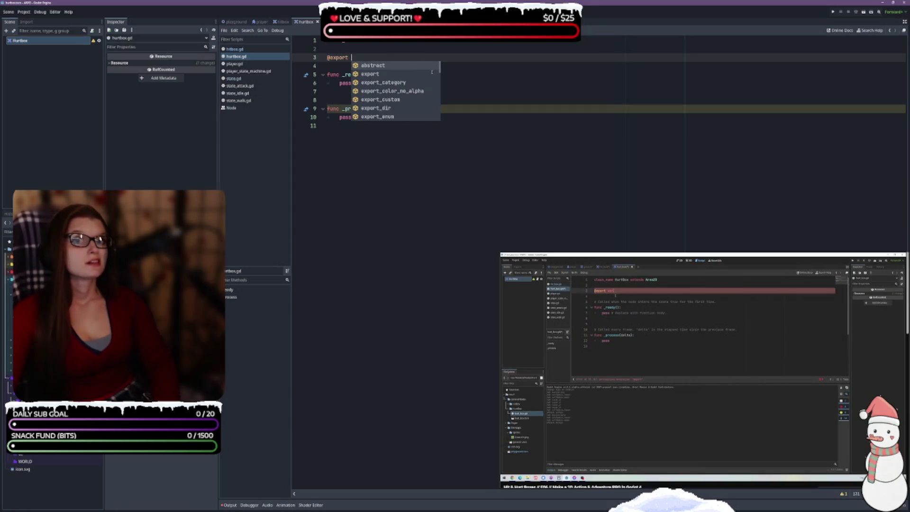
text(var)
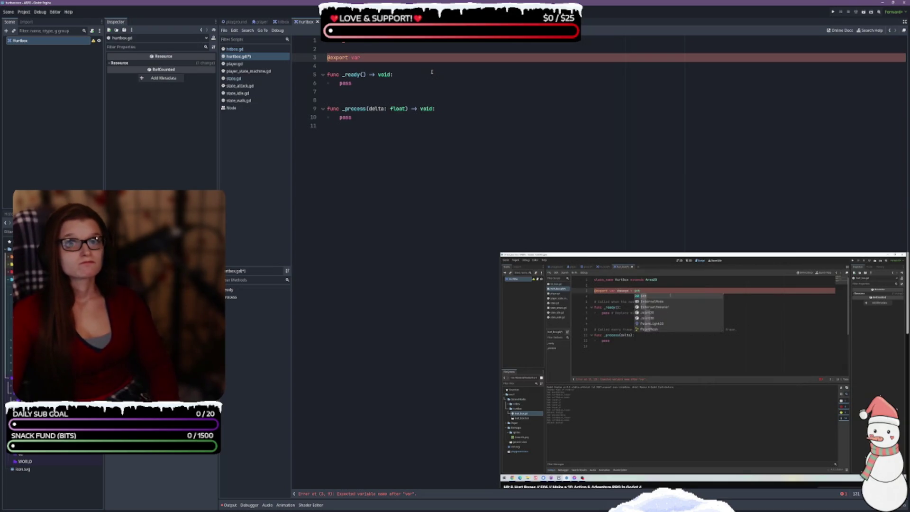
text(damage: int = 1)
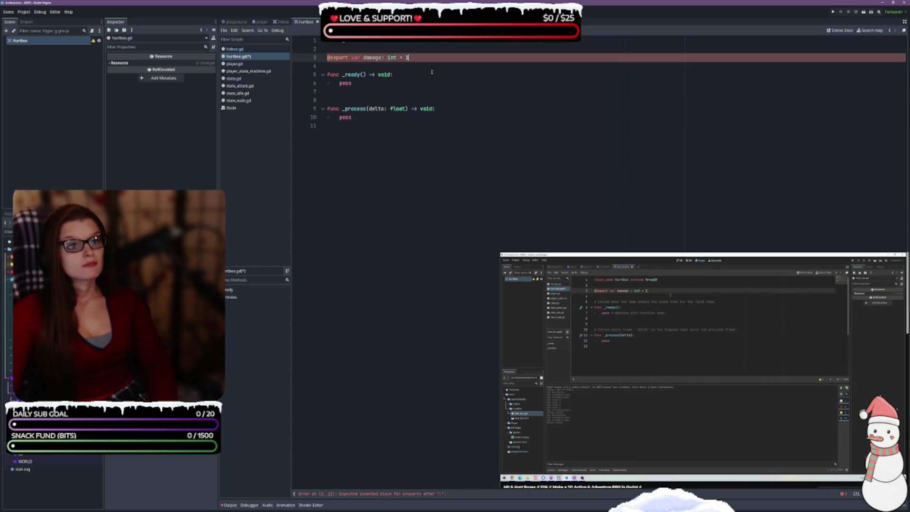
key(ctrl+s)
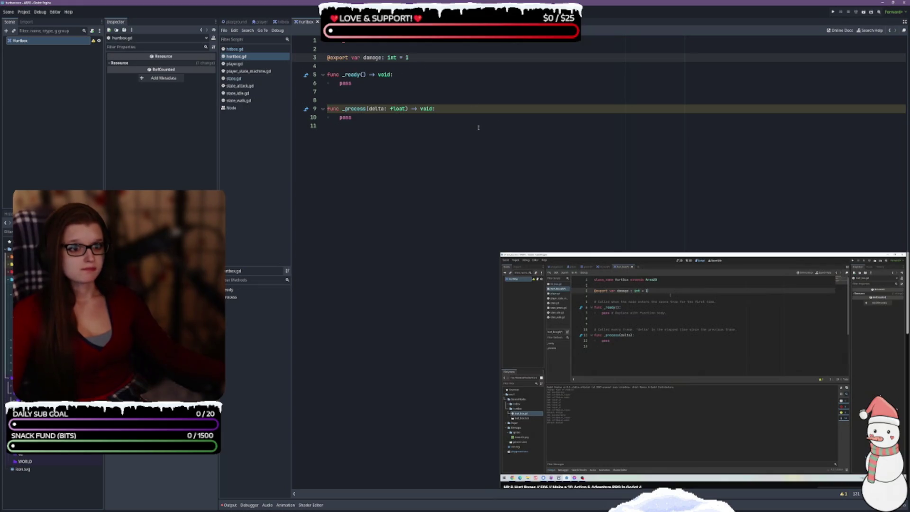
Put 'extends Area2D' on its own line, add blank lines around the damage variable, and save
click(335, 51)
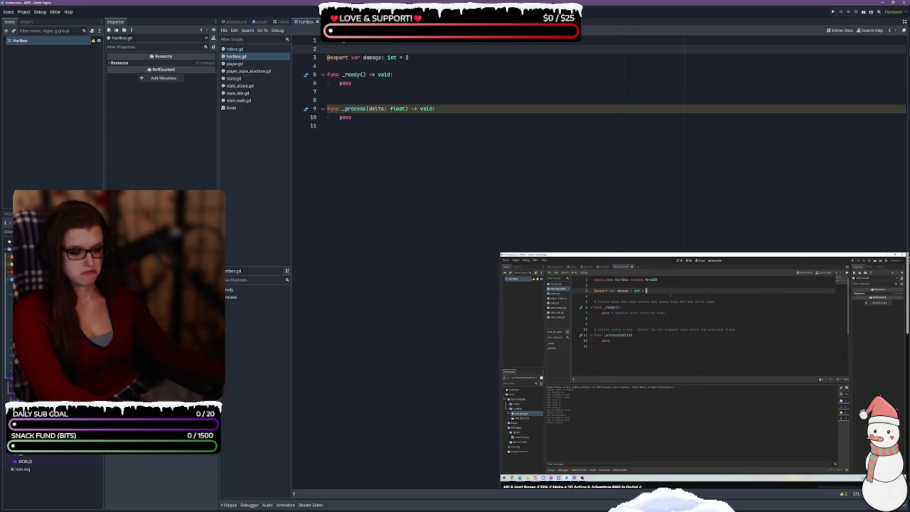
key(Return)
click(387, 42)
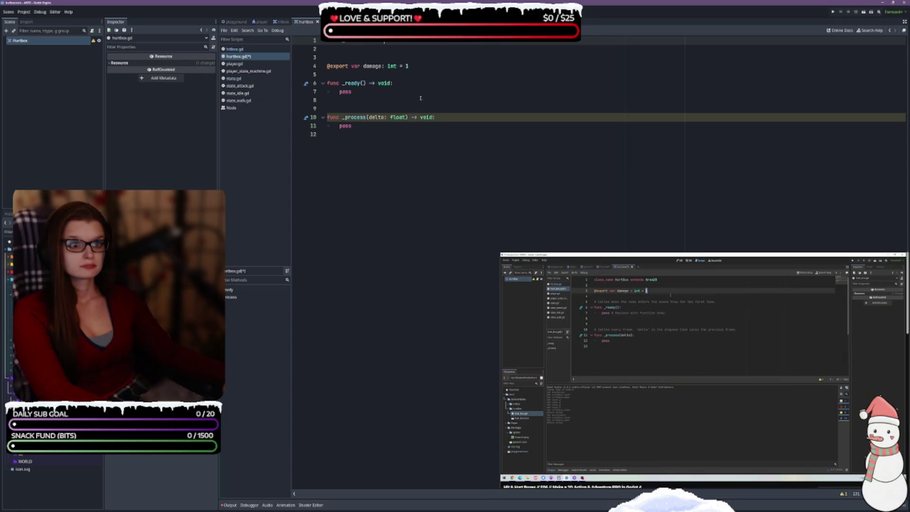
key(Return)
click(384, 83)
key(Return)
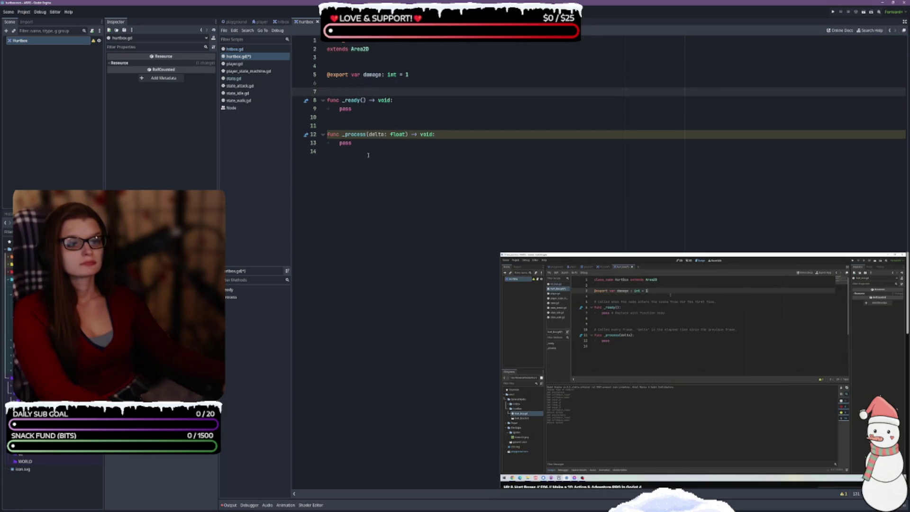
click(386, 155)
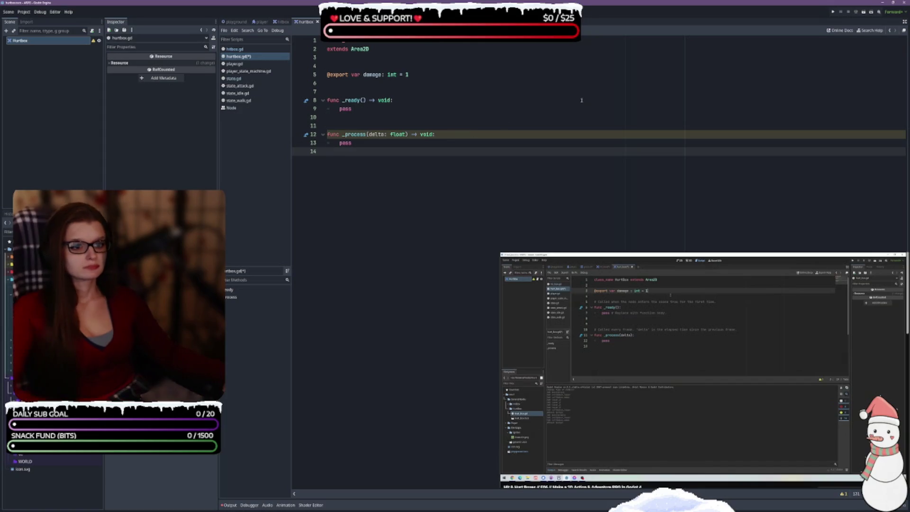
key(ctrl+s)
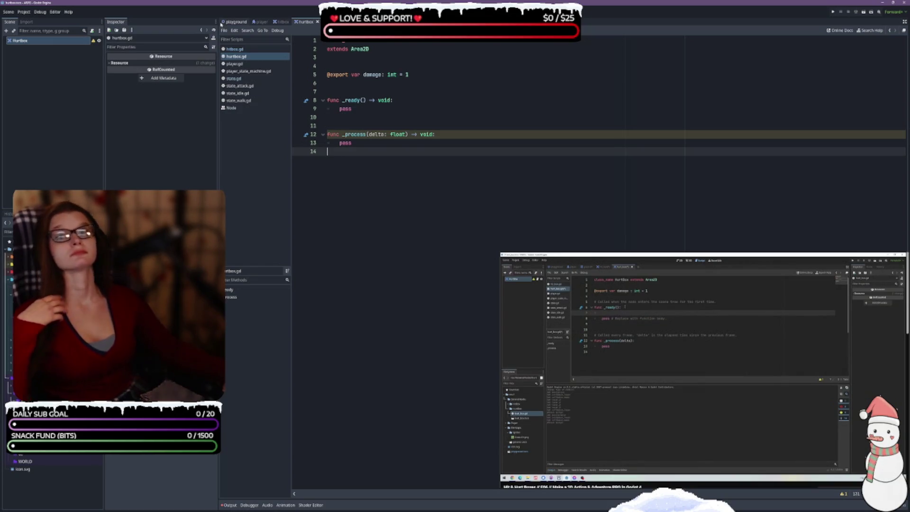
Add 'area_entered.connect(AreaEntered)' on a new line inside _ready
click(413, 101)
key(Return)
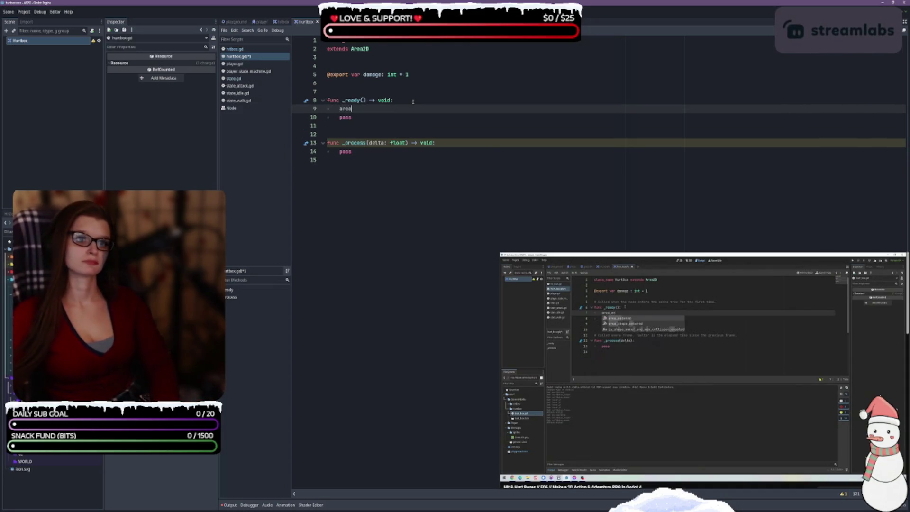
text(area_ent)
key(Return)
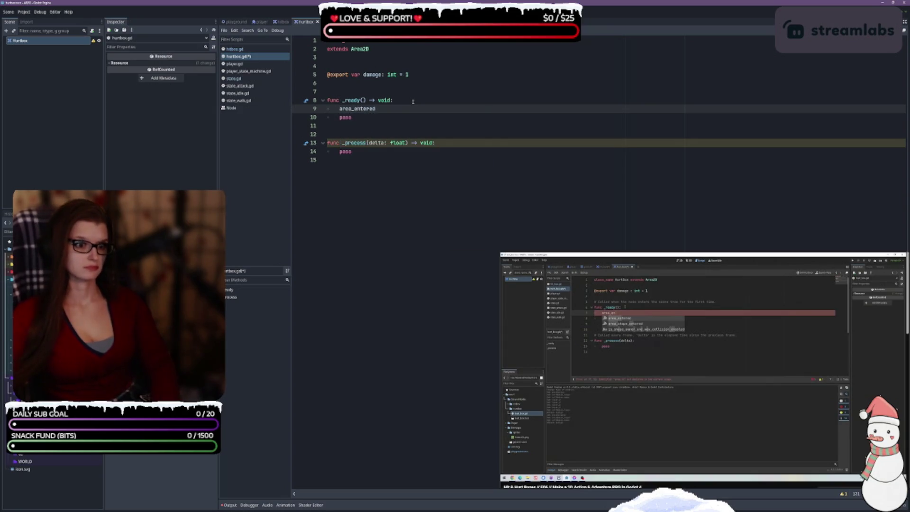
text(()
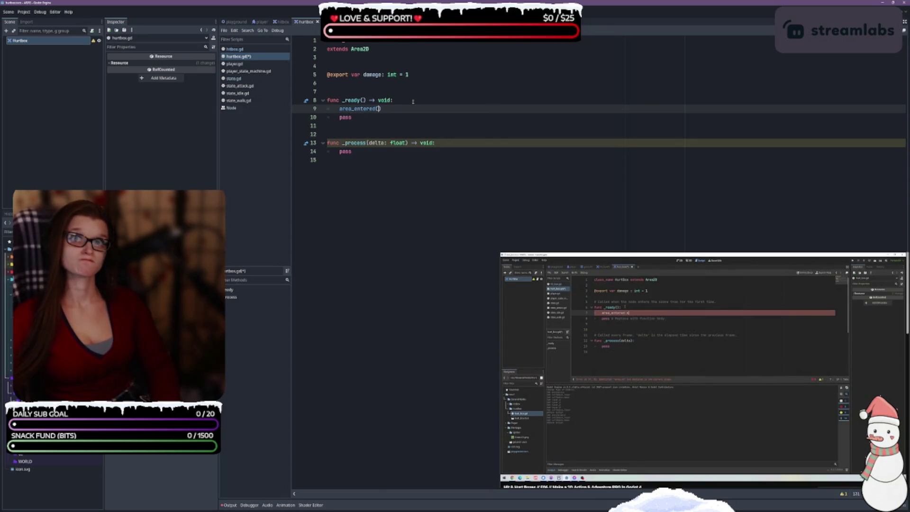
key(BackSpace)
text(.)
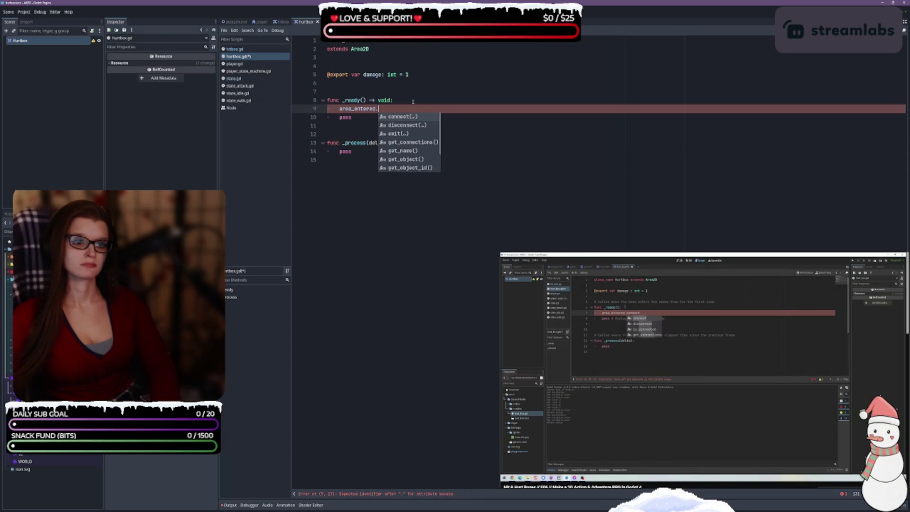
text(co)
key(Return)
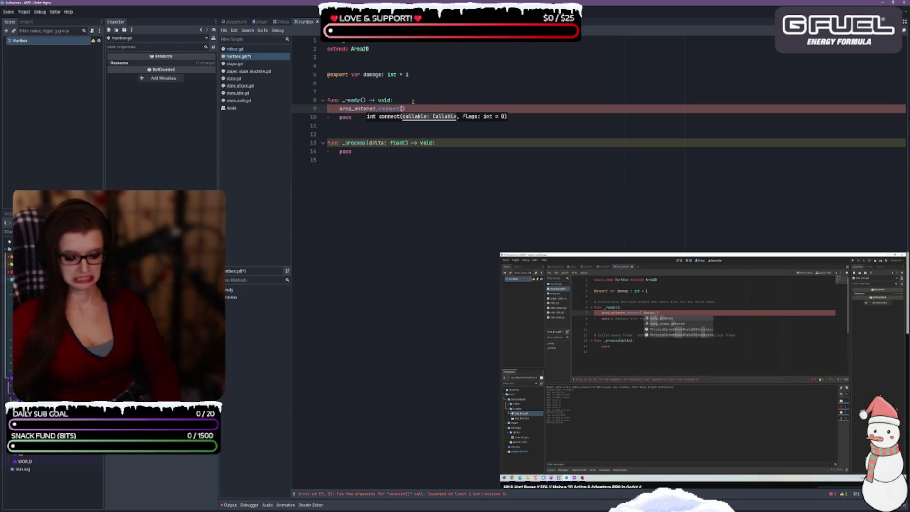
text(Body)
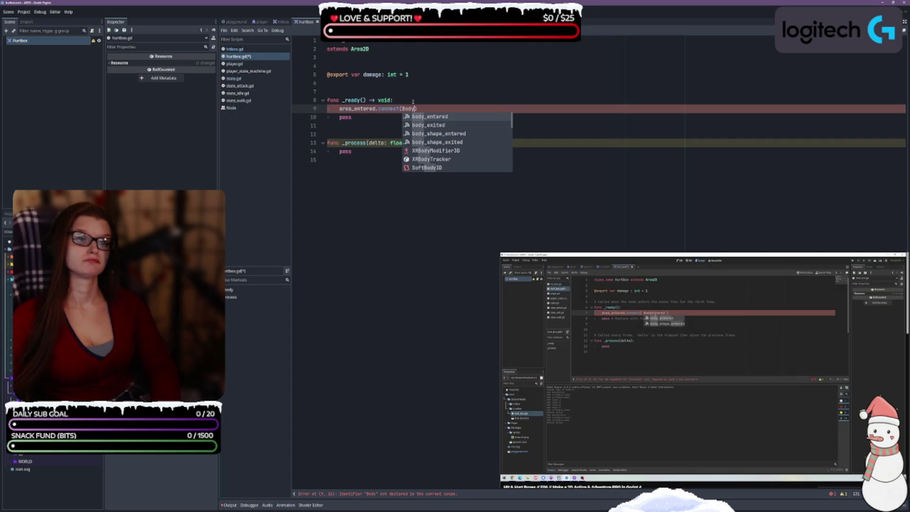
key(BackSpace)
key(BackSpace)
key(BackSpace)
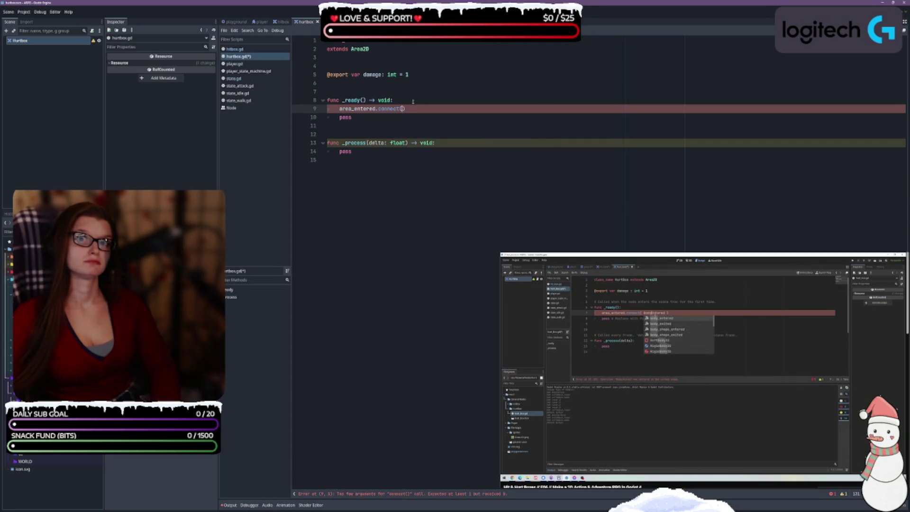
text(AreaEnter)
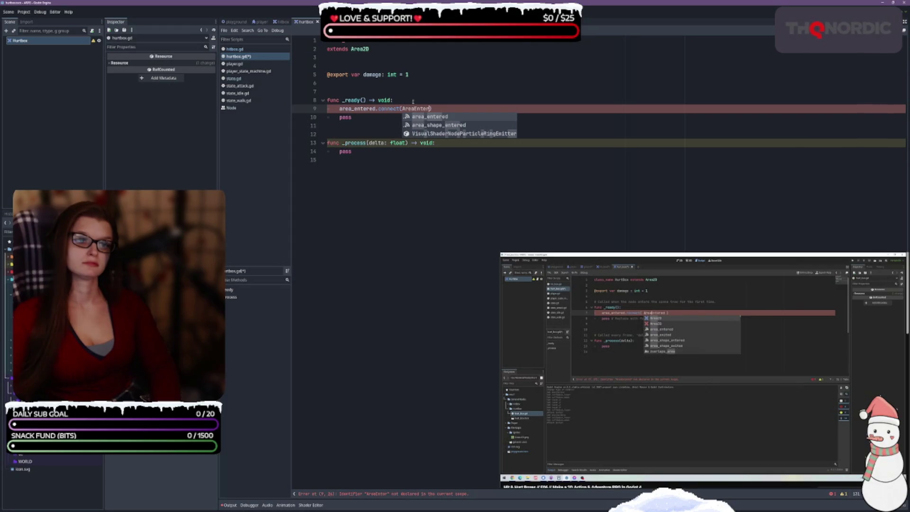
text(ed)
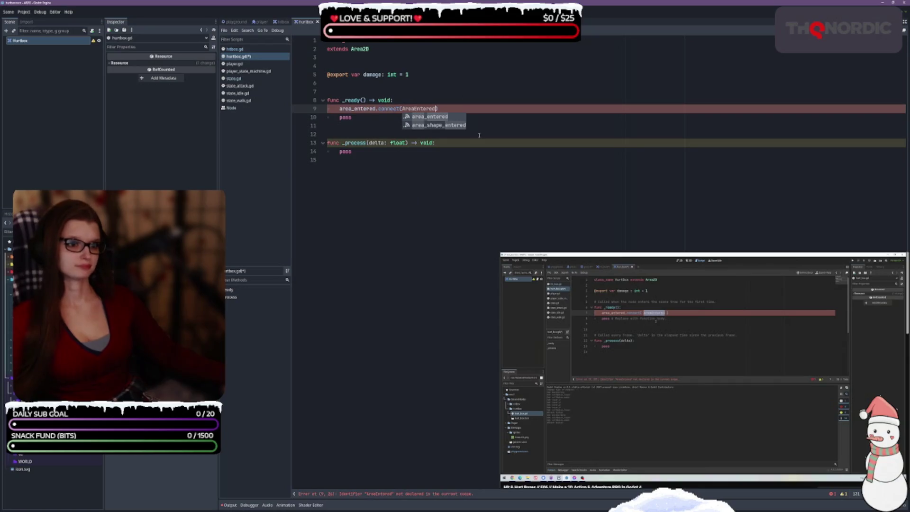
Begin 'func AreaEntered(area: Area2D)' below the _process function at the script's end
double_click(419, 109)
key(ctrl+c)
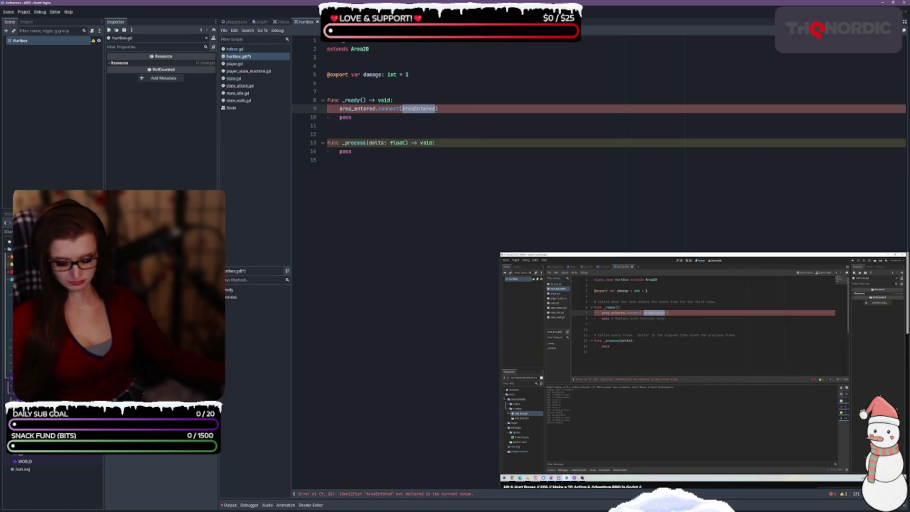
click(369, 168)
key(Return)
key(Return)
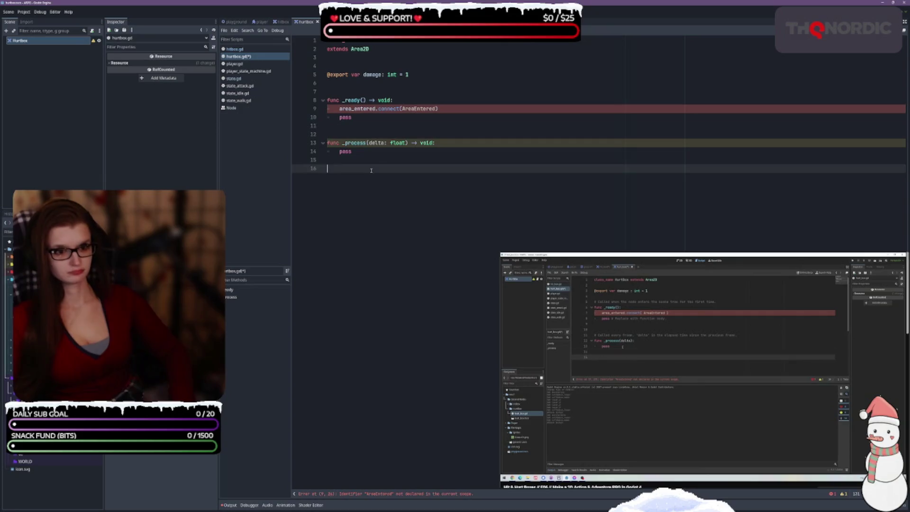
text(func)
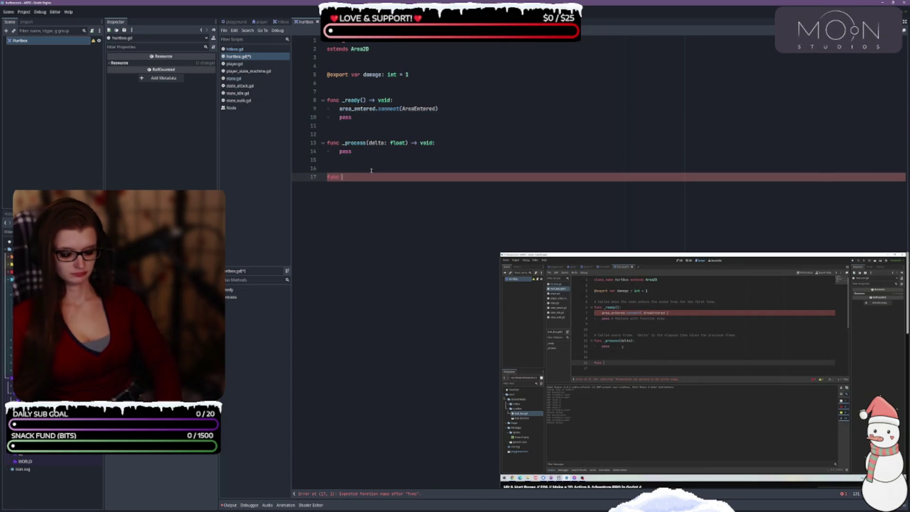
key(ctrl+v)
text(()
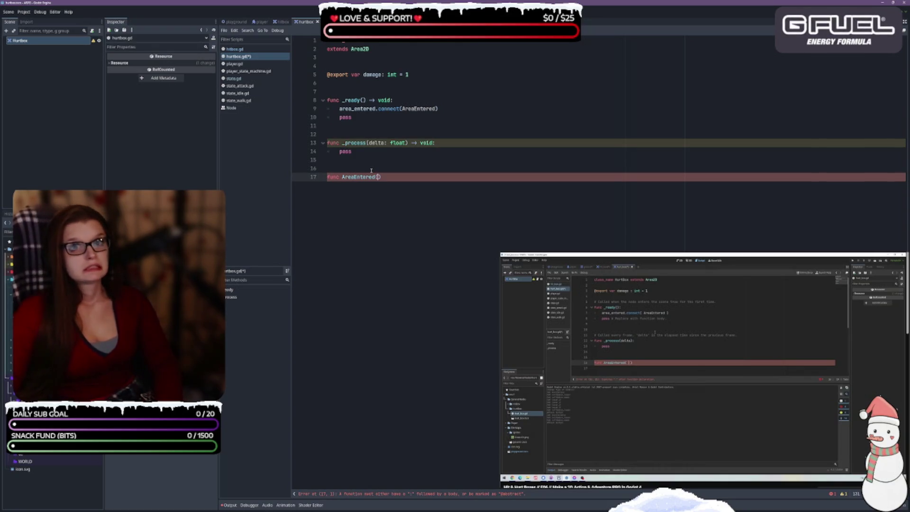
text(area: )
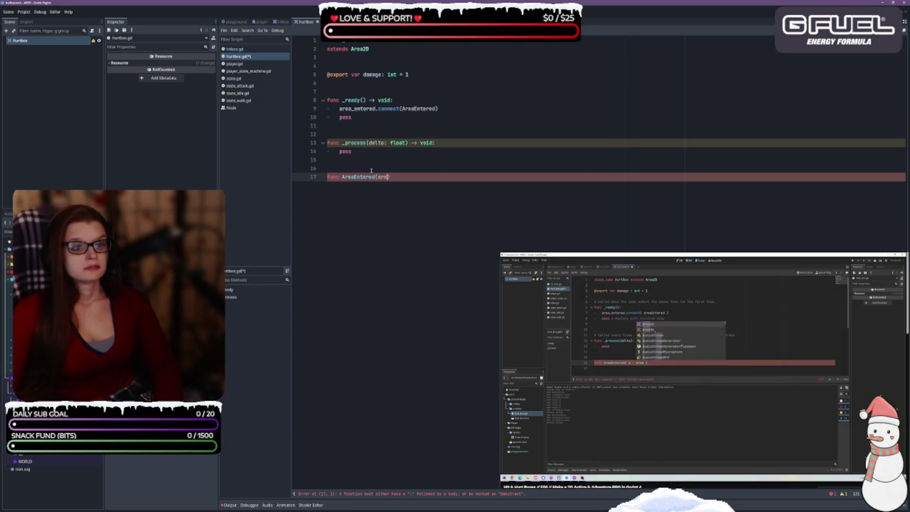
text(Area2)
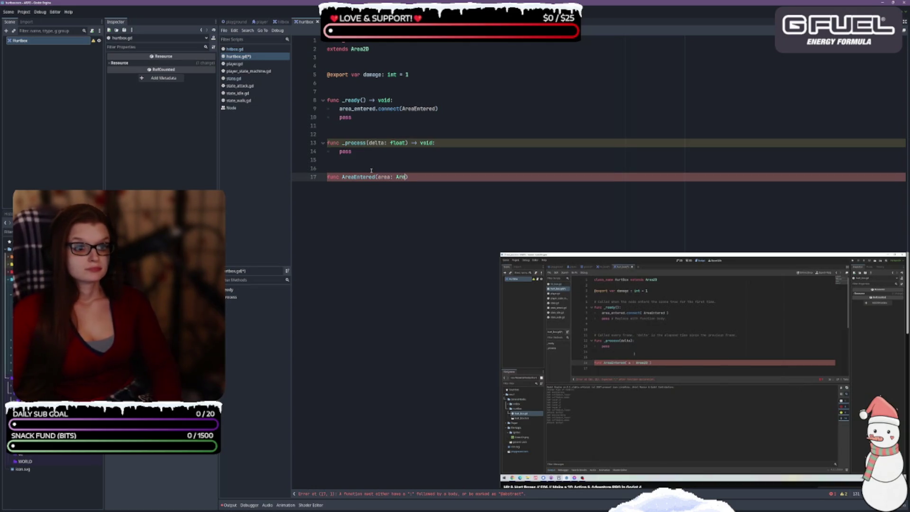
text(D)
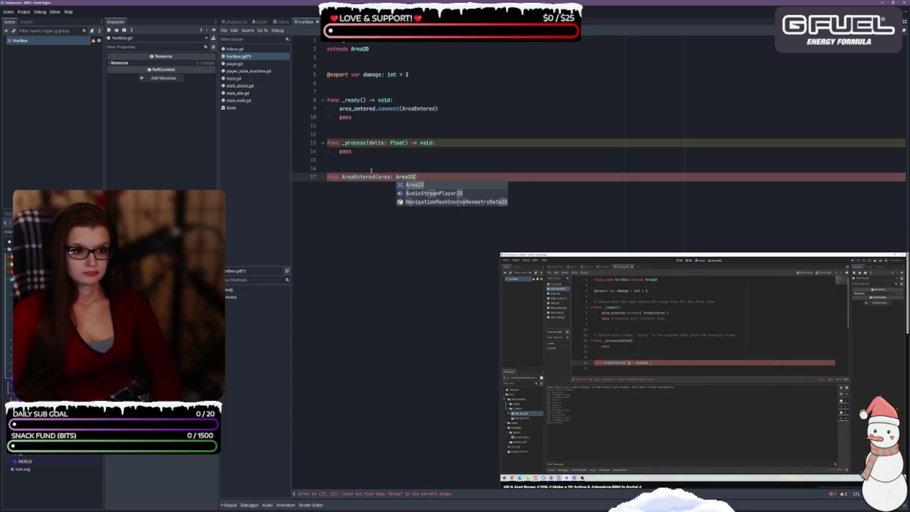